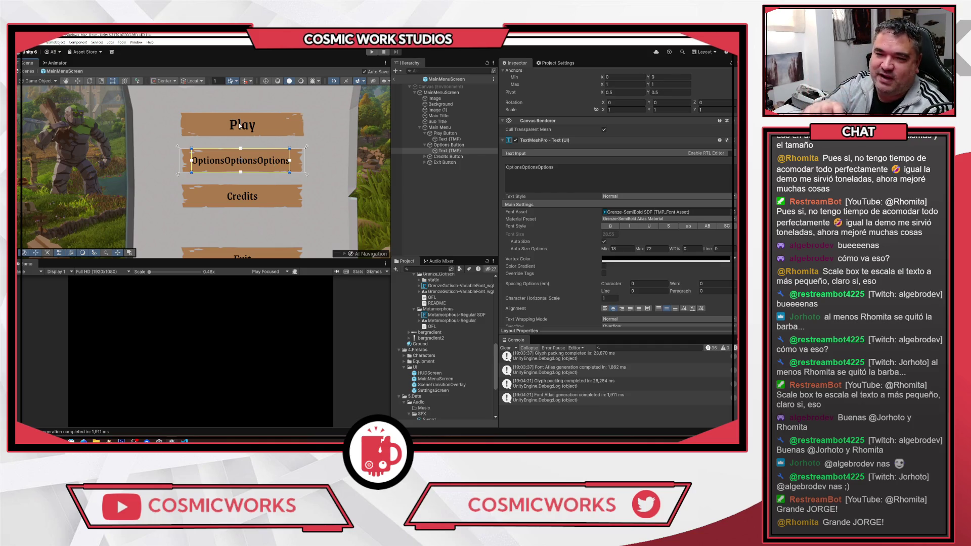
Step: Undo the tripled Options label edit and select the Play button's text
key(ctrl+z)
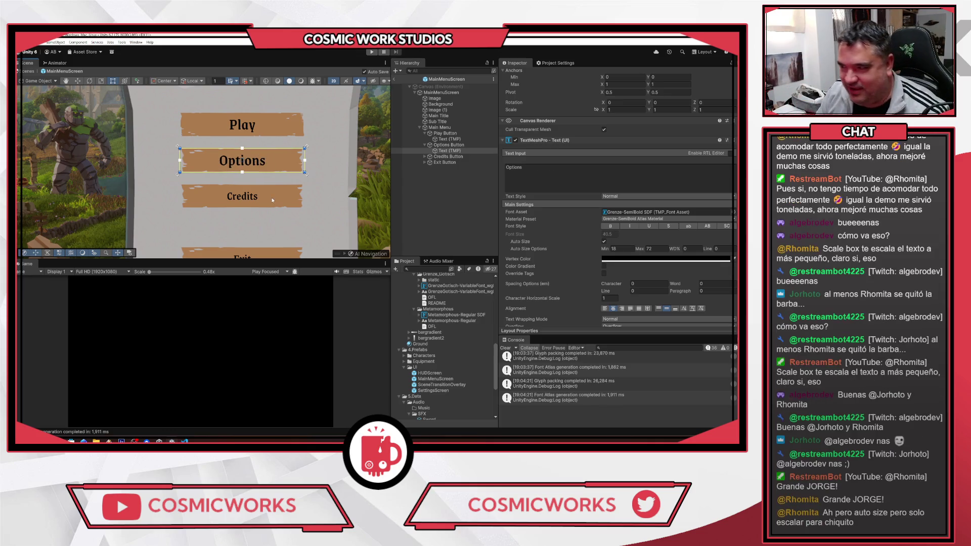
click(239, 123)
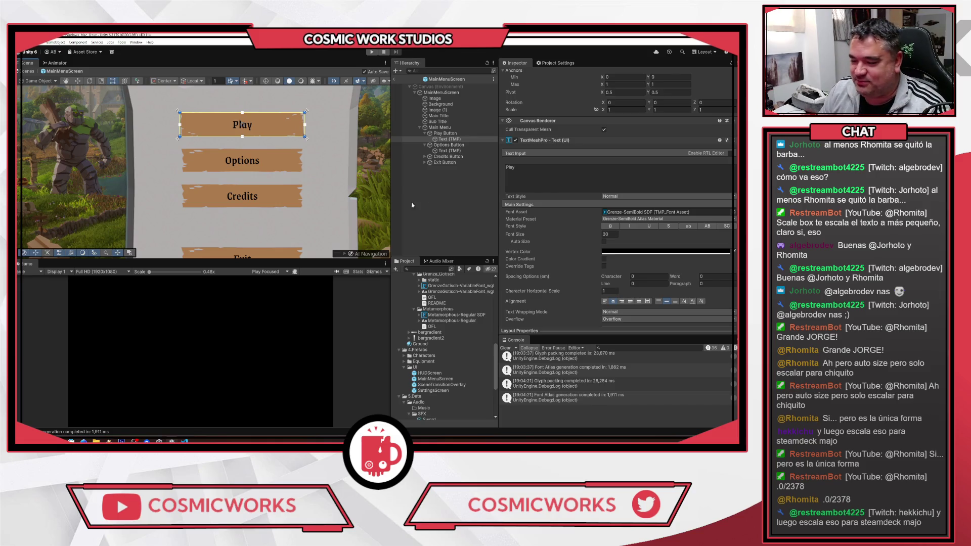
scroll(312, 211, down, 5)
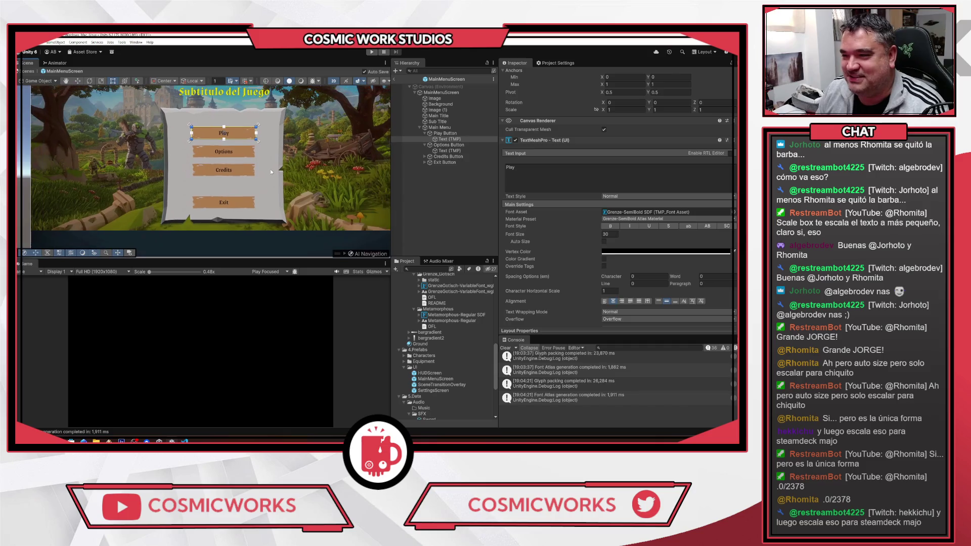
Step: Zoom out to the full canvas with the Project Sargon title, collapsing the Play Button
scroll(273, 186, down, 3)
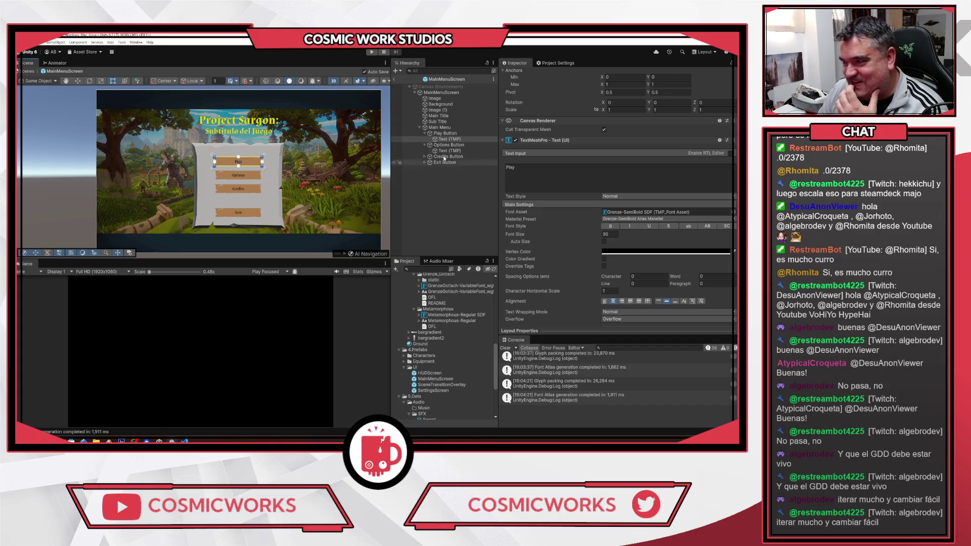
click(429, 134)
Step: Collapse the button foldouts and select the Play, Options, Credits and Exit Buttons together
click(425, 139)
click(424, 151)
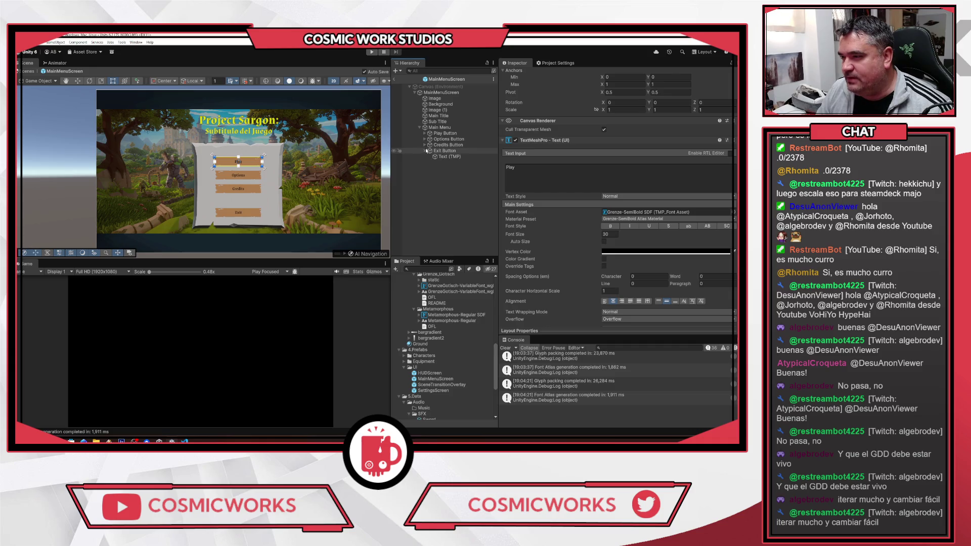
click(425, 150)
click(446, 151)
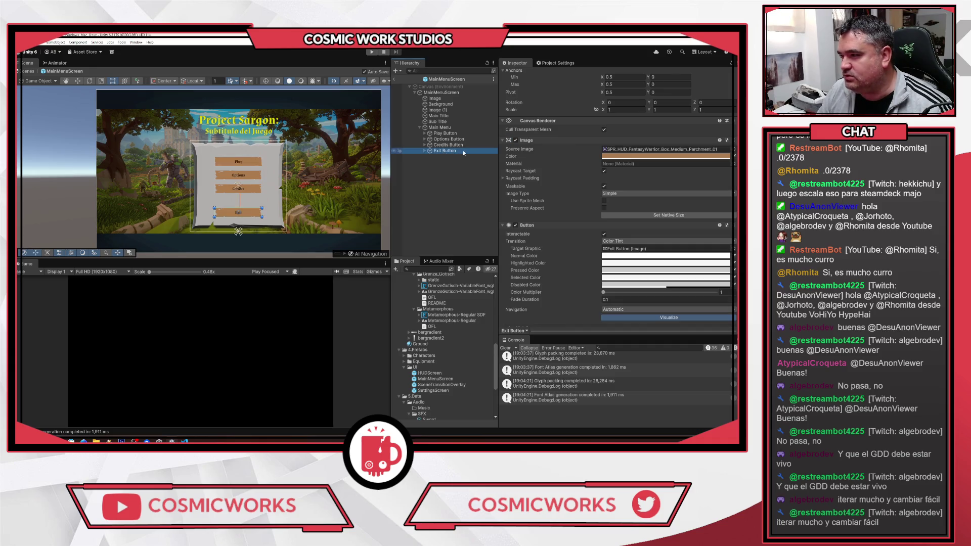
shift+click(445, 133)
scroll(713, 235, down, 2)
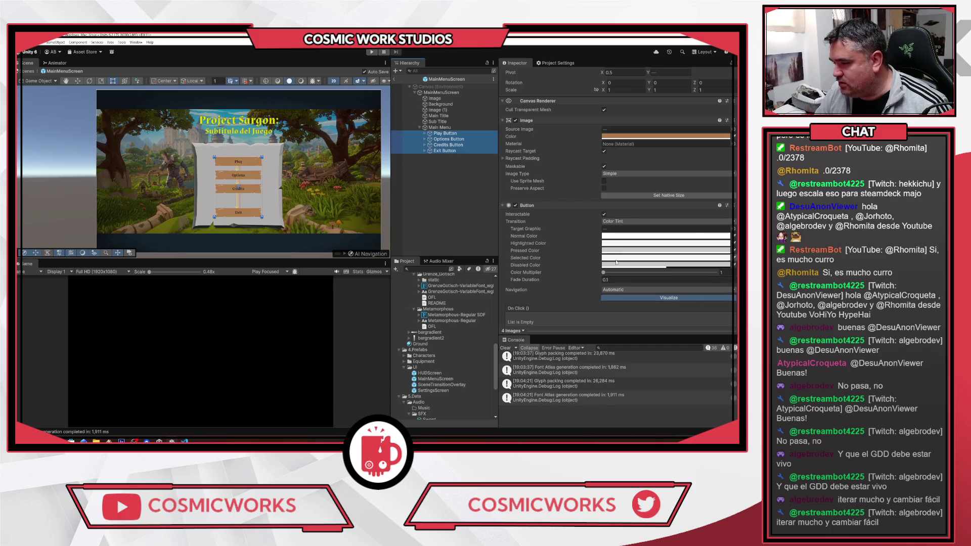
Step: Set the four buttons' Selected Color to bright green, then open the SettingsScreen prefab
click(607, 243)
click(656, 225)
click(677, 238)
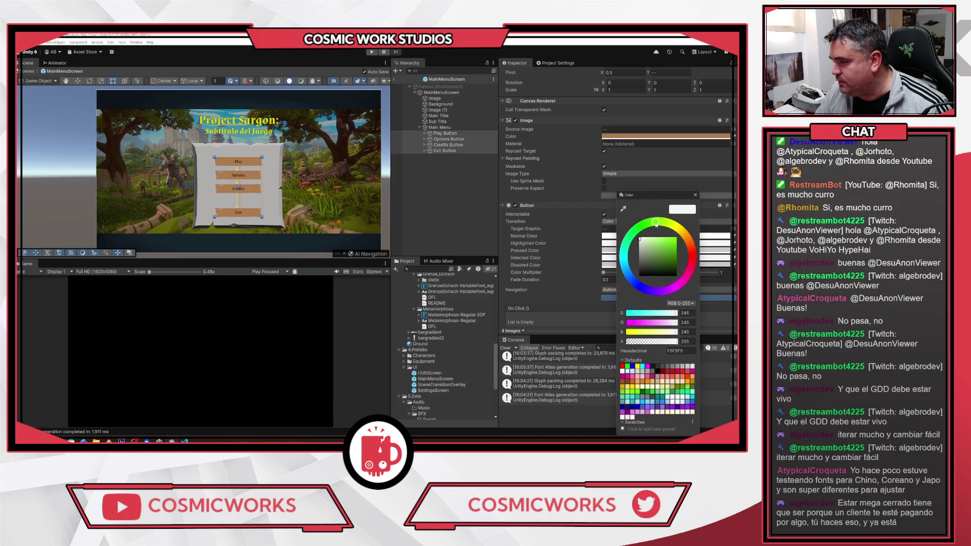
click(696, 196)
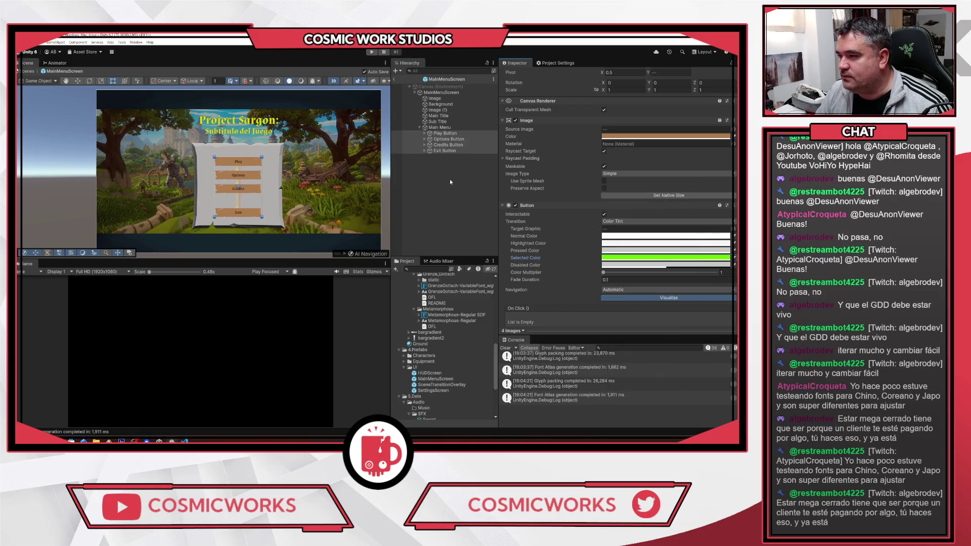
double_click(431, 391)
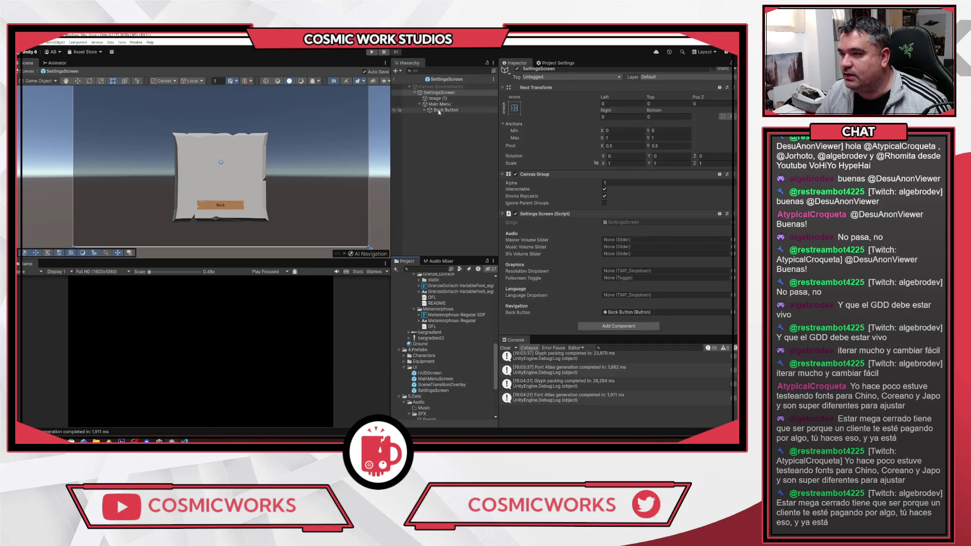
Step: Give the SettingsScreen Back Button a bright green Selected Color and enter Play mode
click(440, 110)
scroll(652, 320, down, 2)
click(658, 292)
click(670, 224)
click(685, 239)
click(705, 195)
click(452, 215)
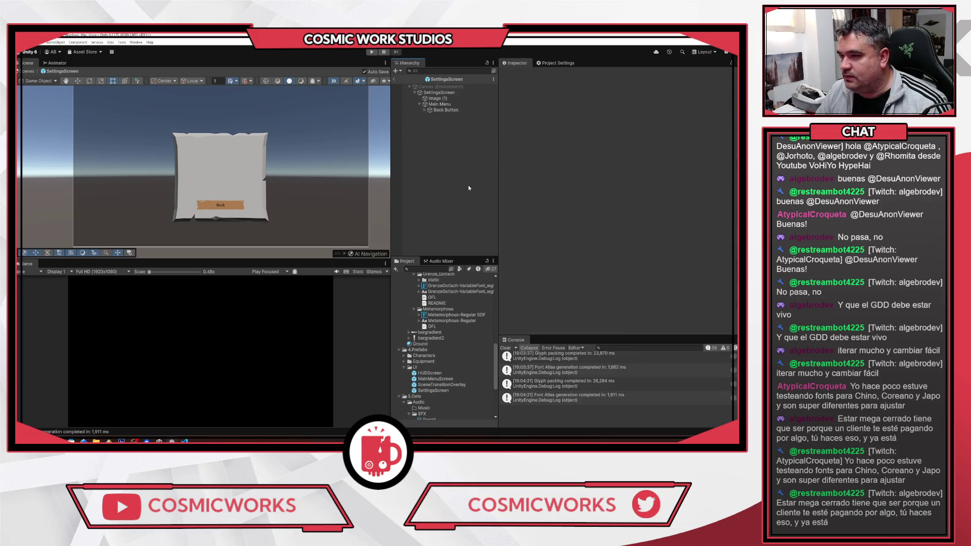
key(ctrl+p)
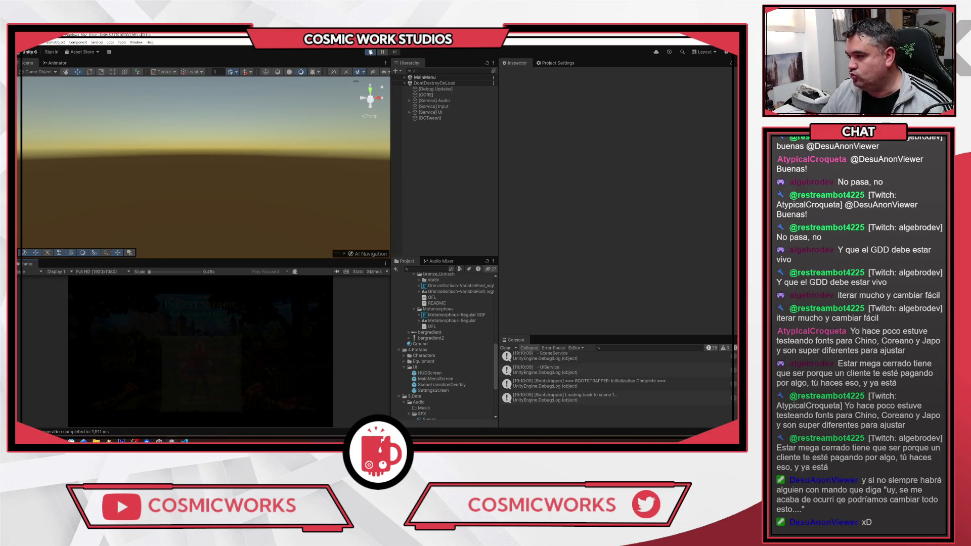
Step: Load the test level via Play, stop, restart, and open the settings panel in-game
key(Down)
key(Down)
key(Down)
key(Up)
key(Up)
key(Up)
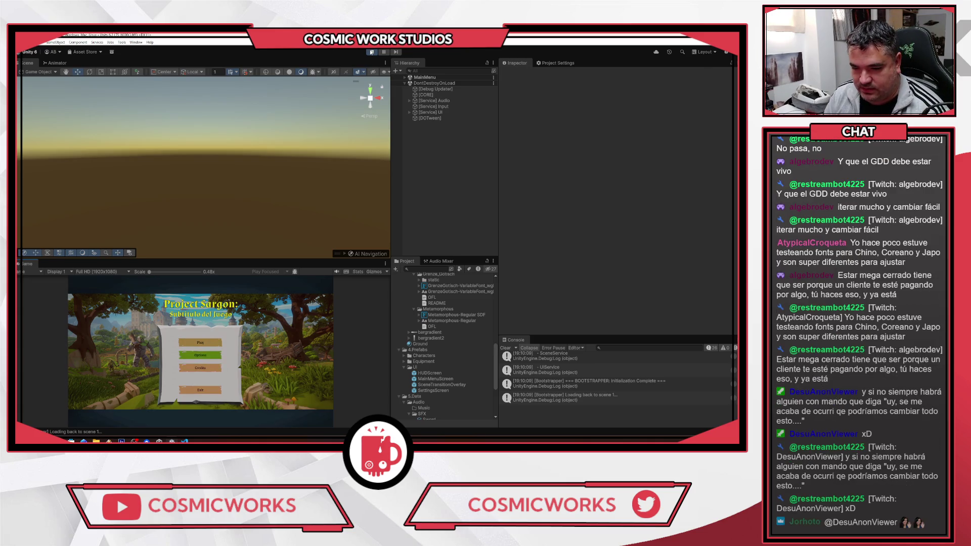
key(Return)
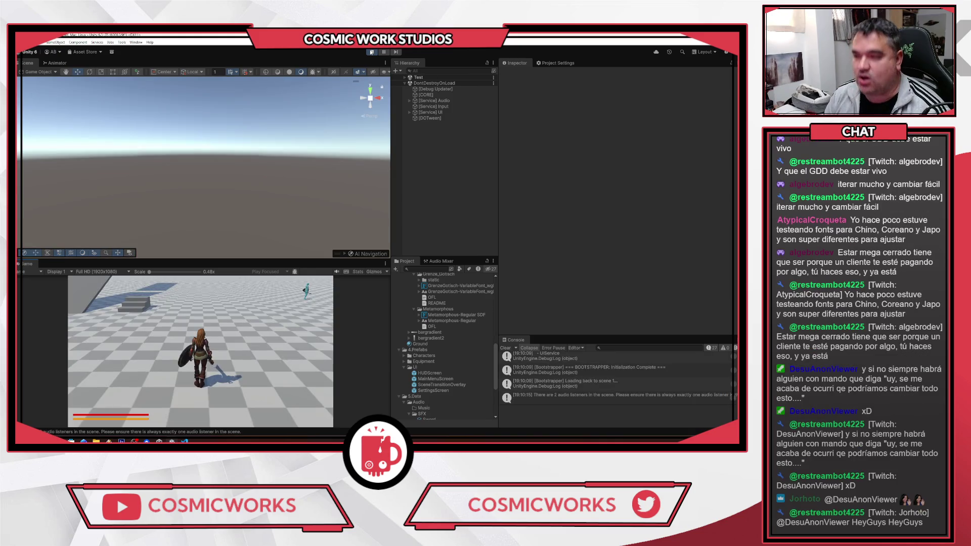
click(372, 52)
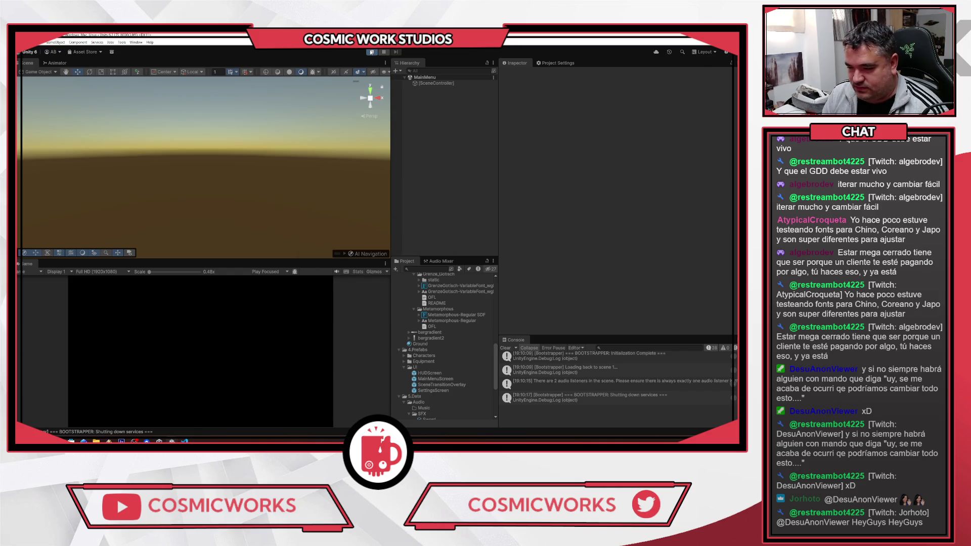
key(Return)
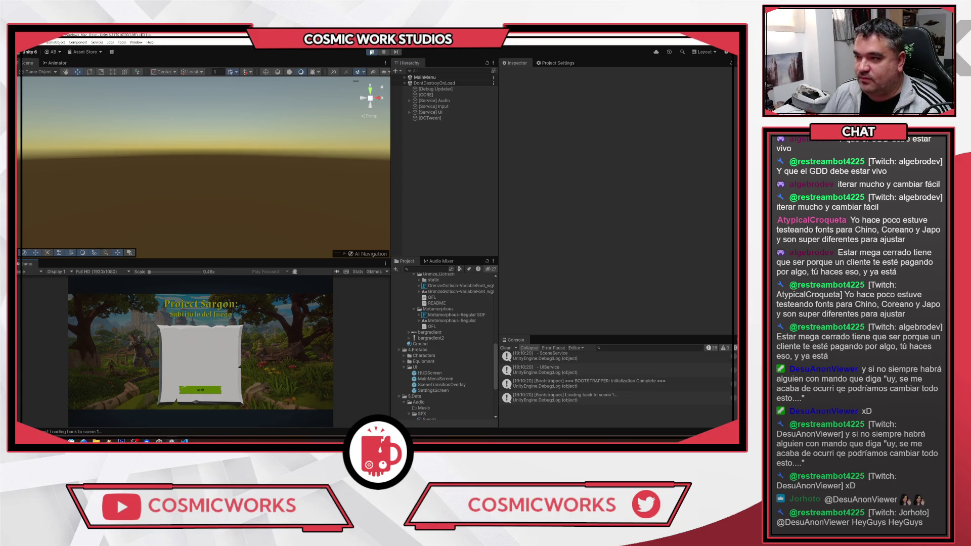
click(406, 83)
Step: Select the running EventSystem under [Service] UI and clear the Console log
click(405, 78)
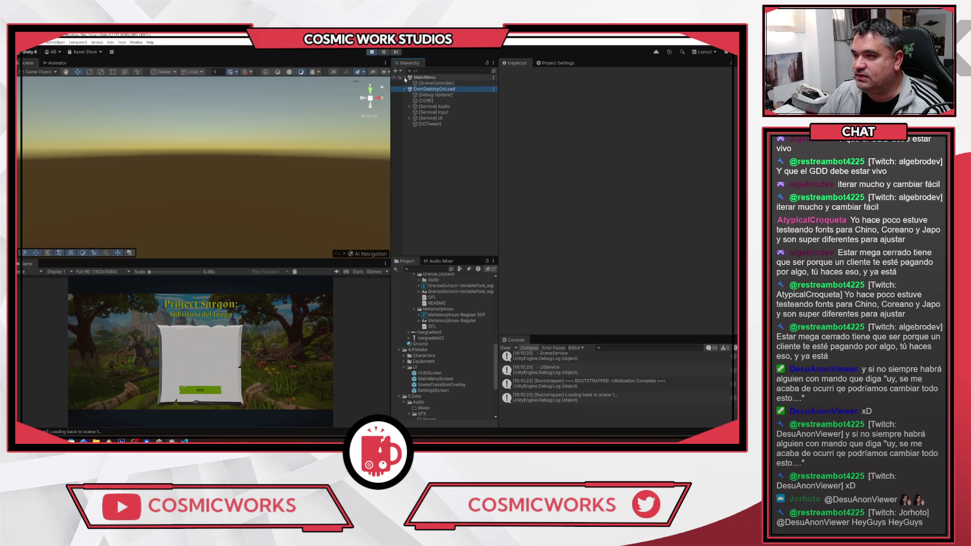
click(410, 118)
click(424, 124)
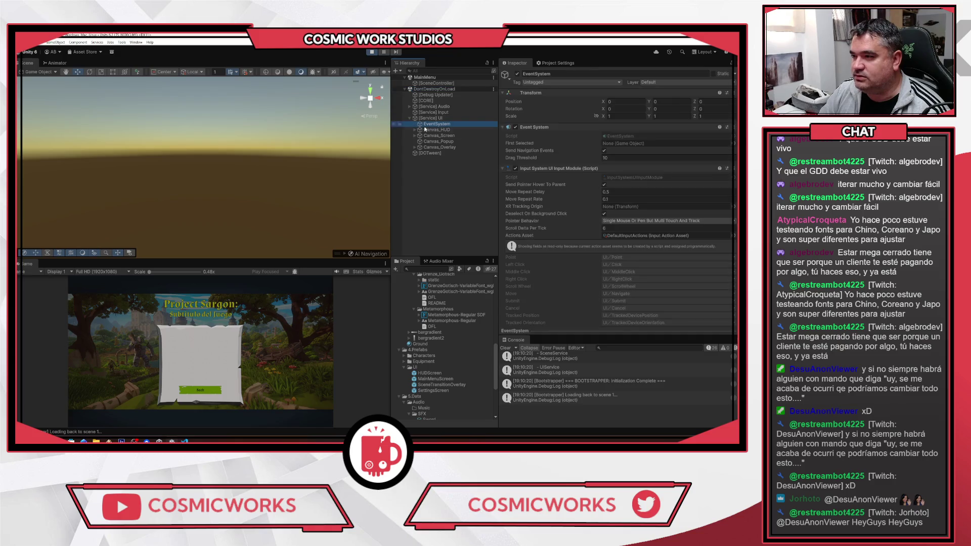
scroll(575, 221, down, 2)
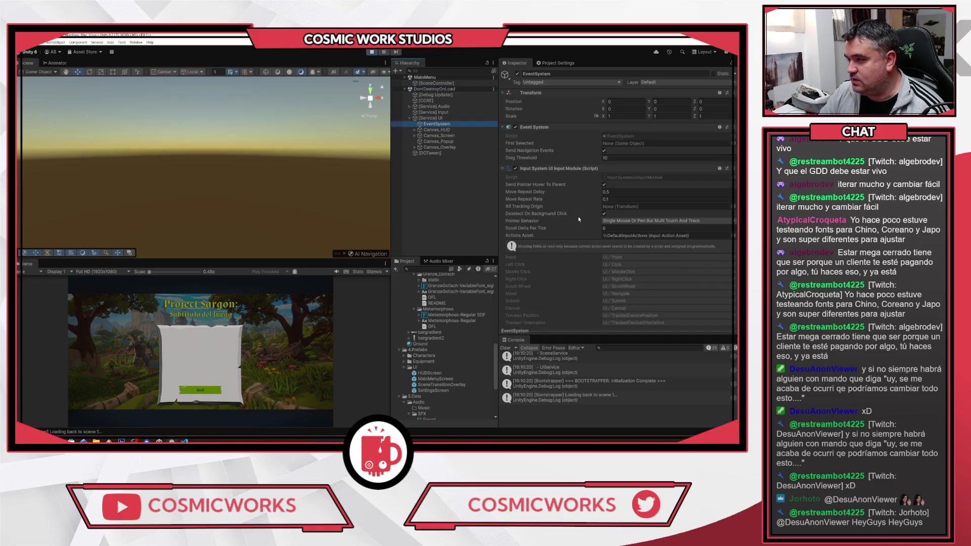
click(505, 348)
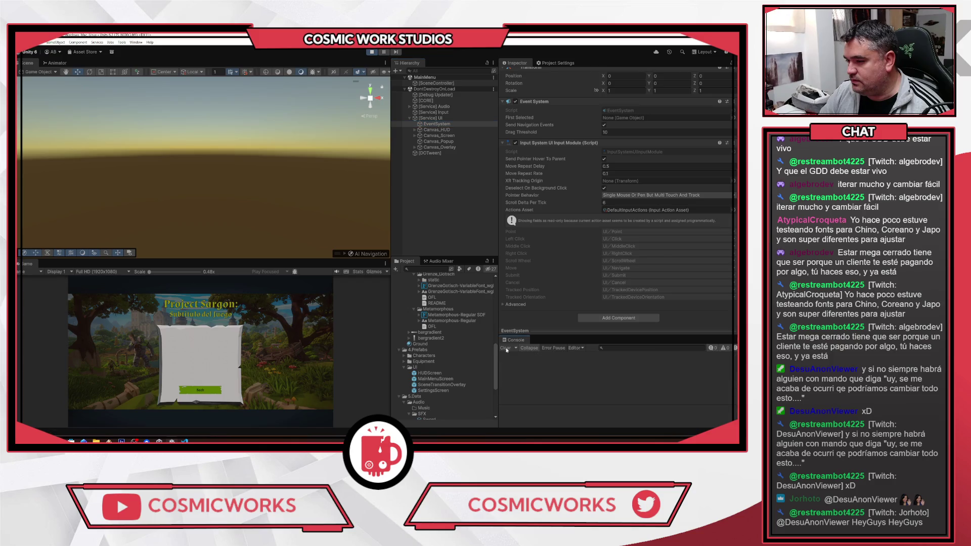
click(437, 123)
scroll(575, 199, up, 2)
scroll(575, 200, down, 2)
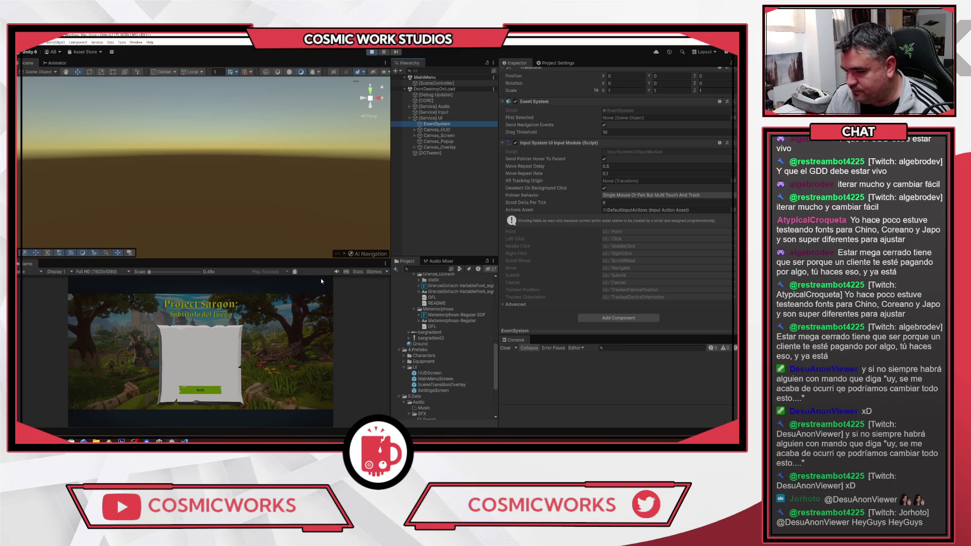
click(206, 363)
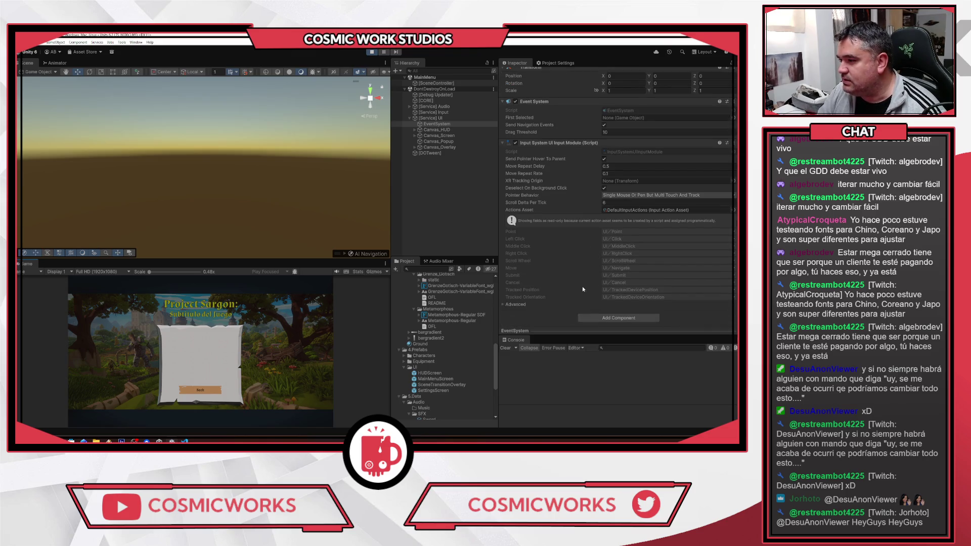
Step: Switch the Inspector to Debug mode to expose the EventSystem's internal fields
scroll(698, 82, up, 2)
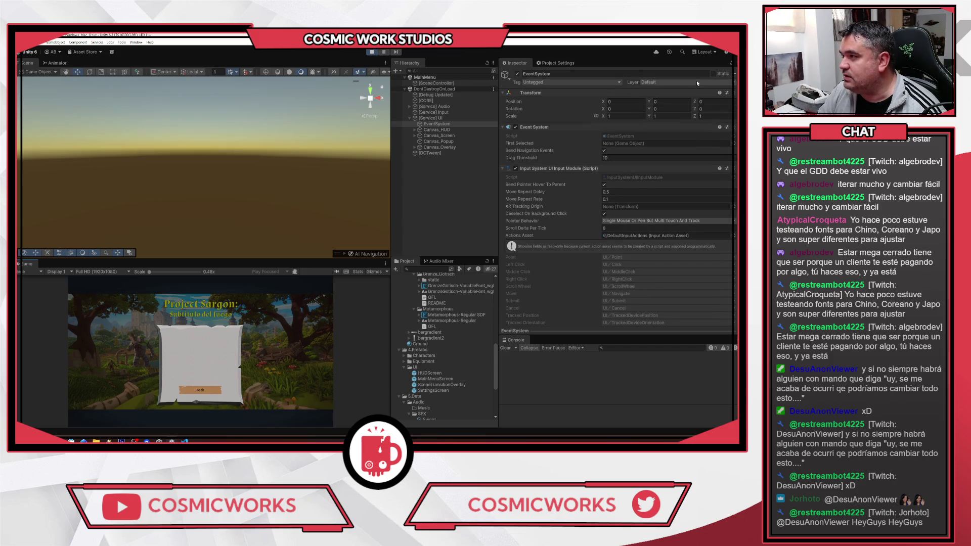
click(727, 93)
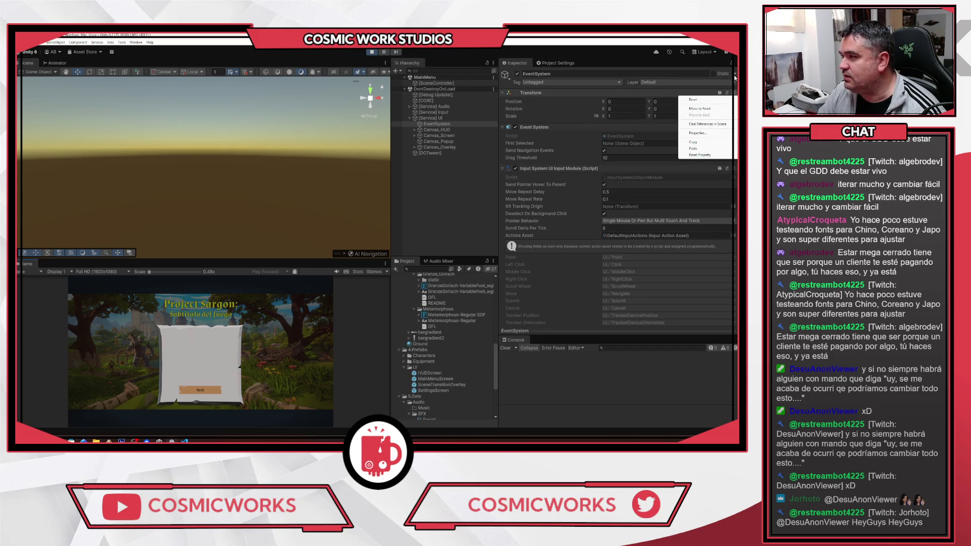
click(457, 200)
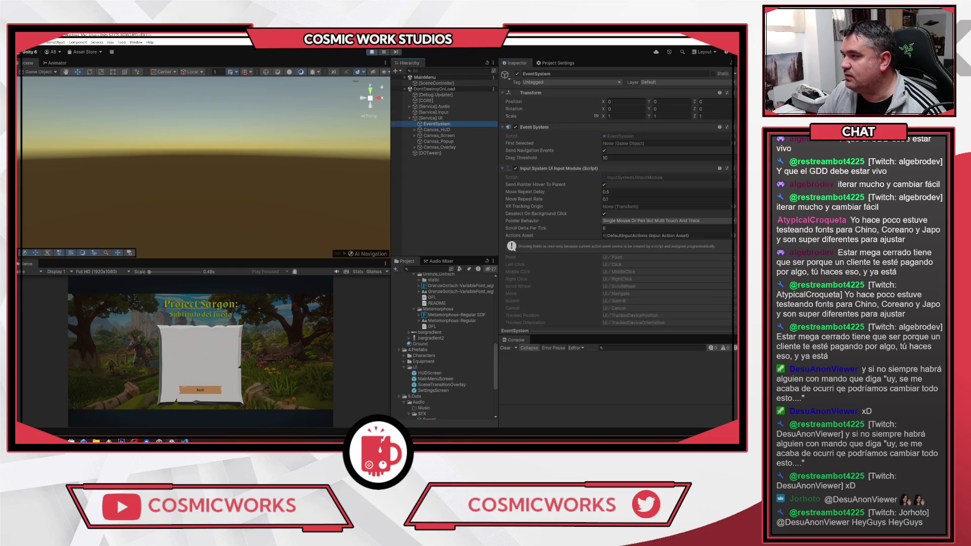
click(731, 63)
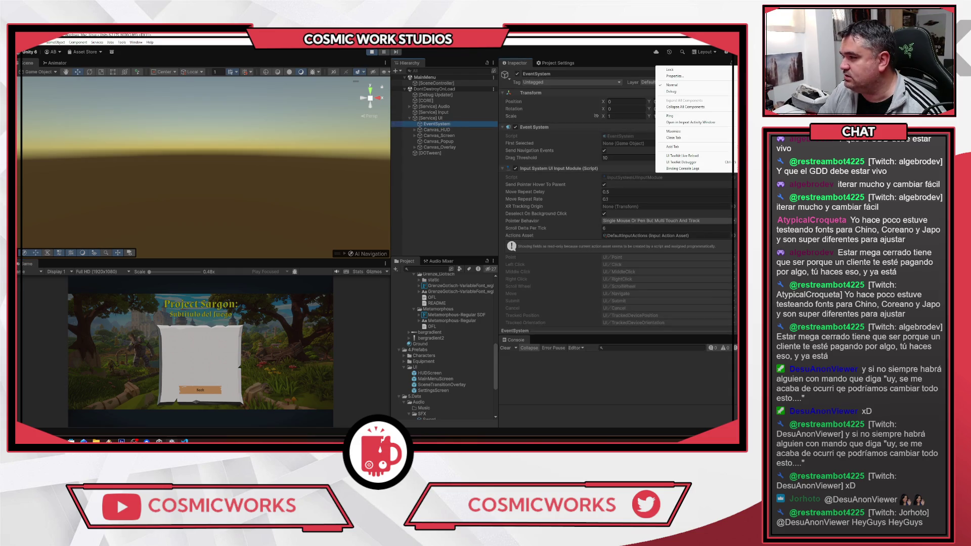
click(672, 92)
scroll(714, 188, down, 2)
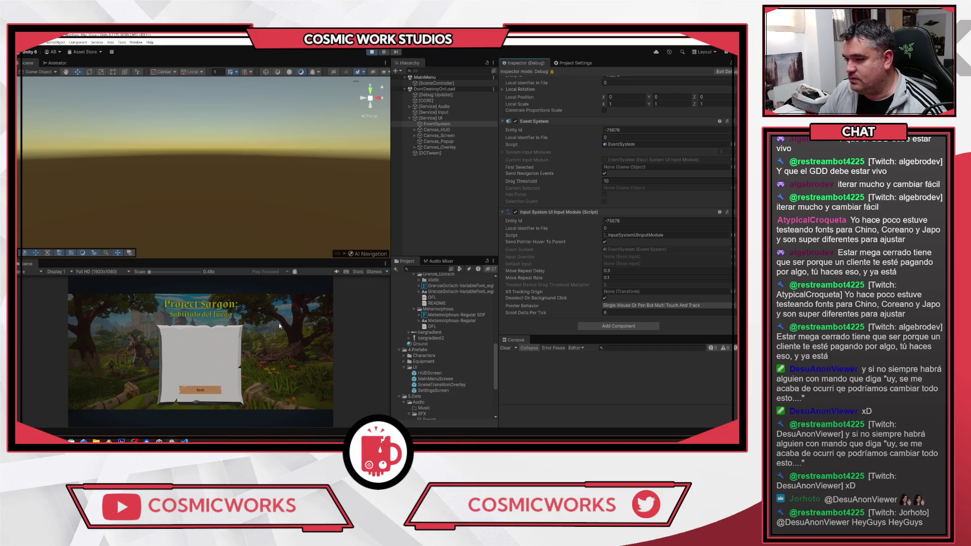
click(202, 393)
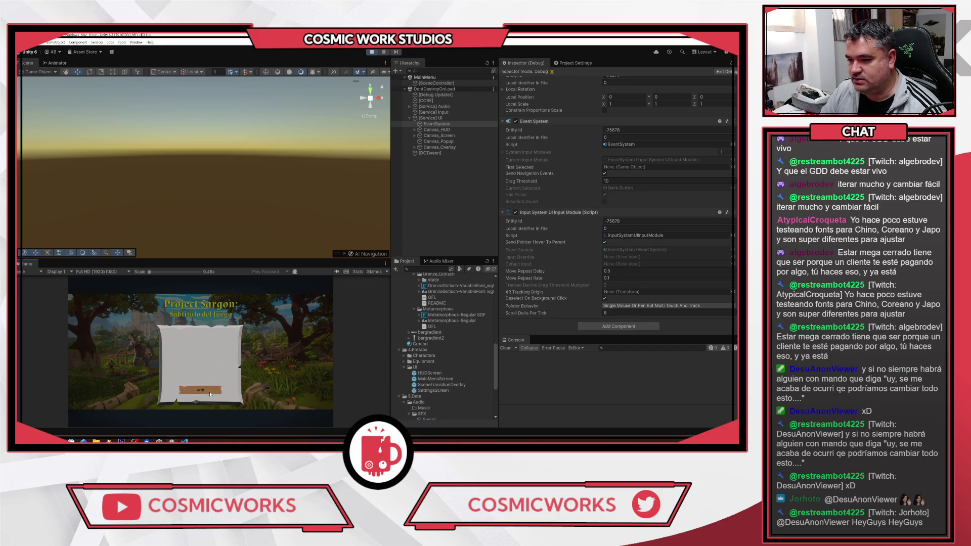
click(226, 356)
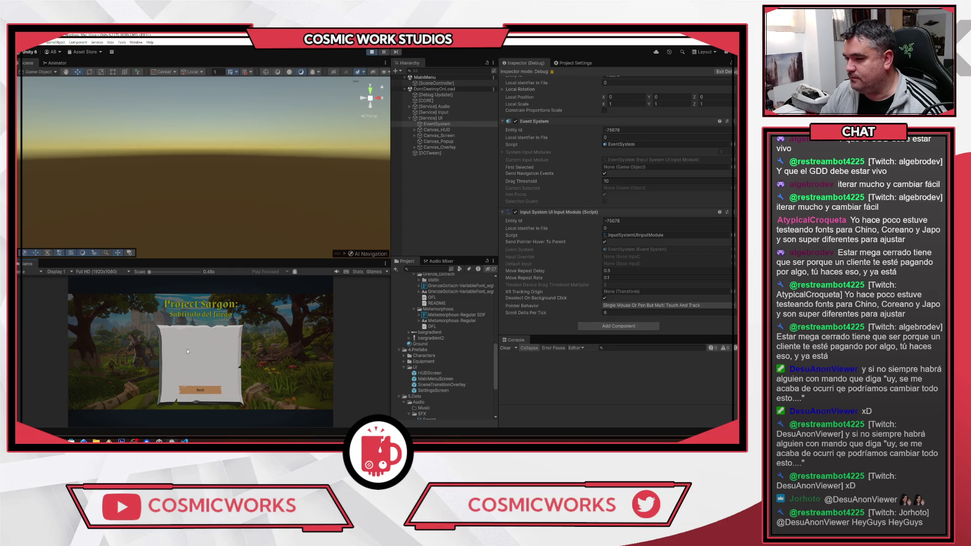
click(209, 390)
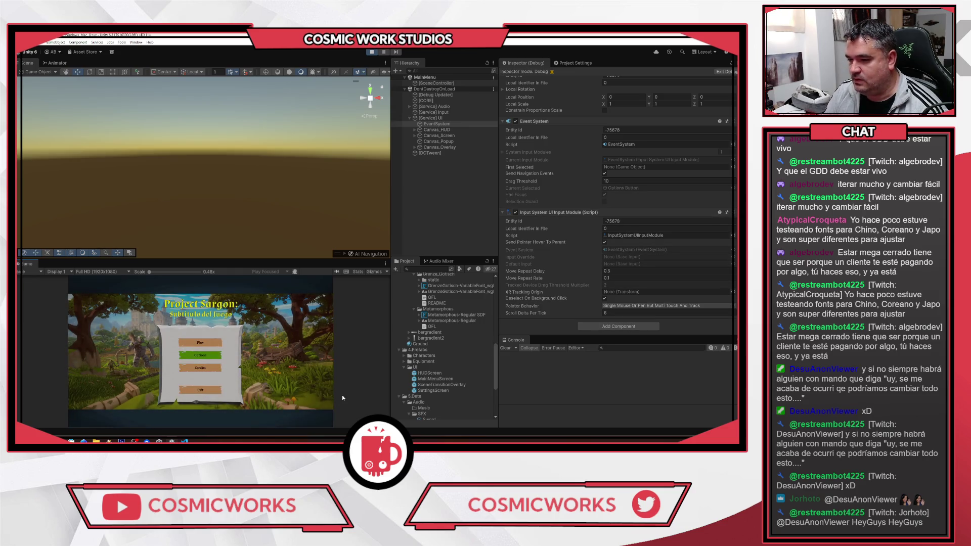
click(200, 355)
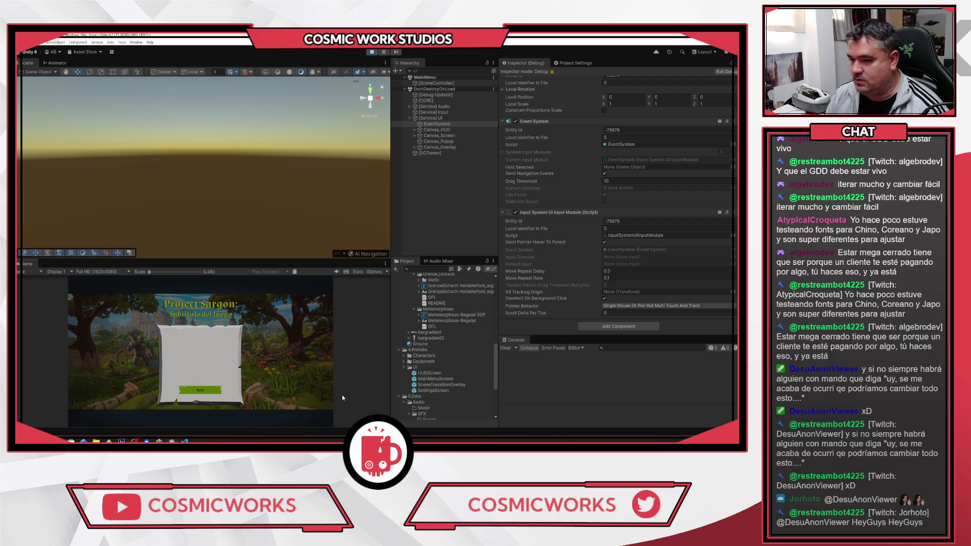
click(279, 366)
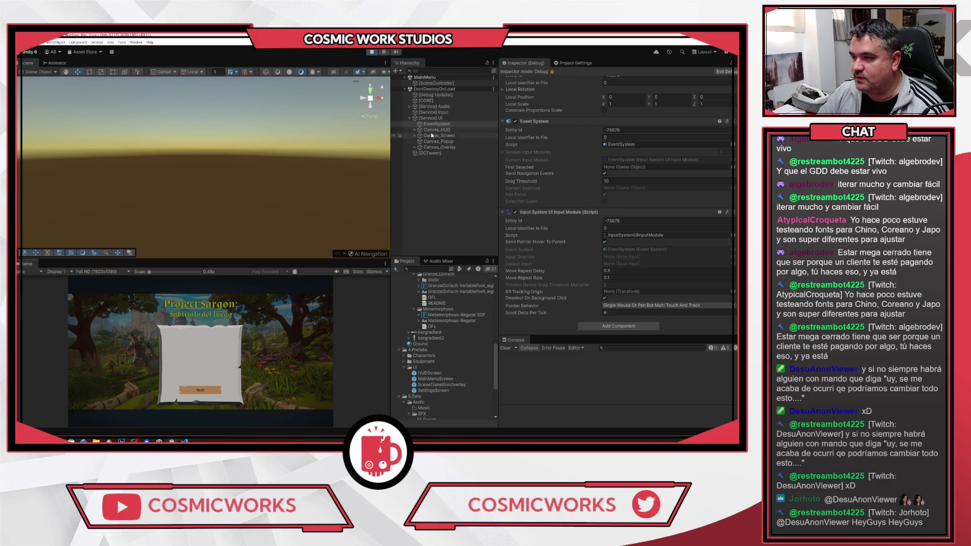
Step: Frame SettingsScreen(Clone) and drag its X to 647, 1120, then back to 263
click(416, 136)
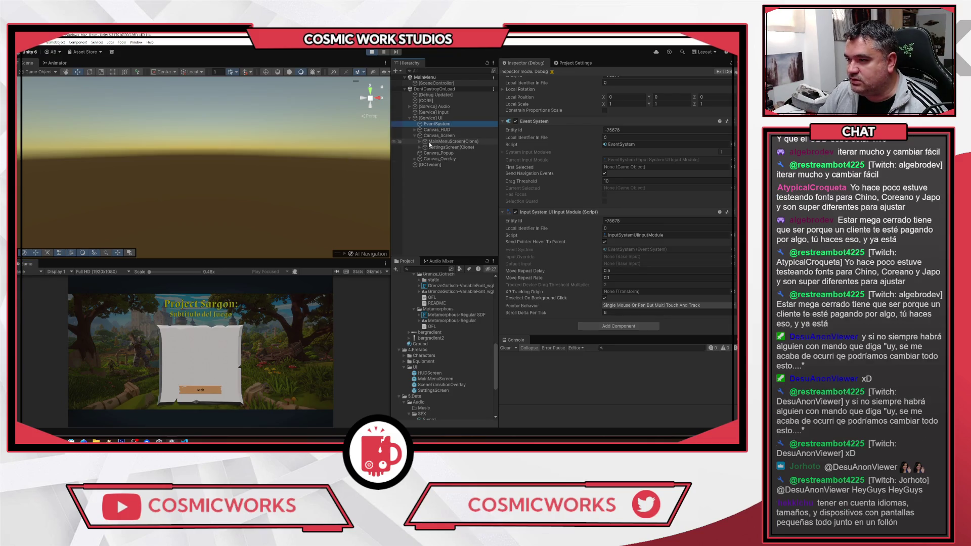
click(420, 148)
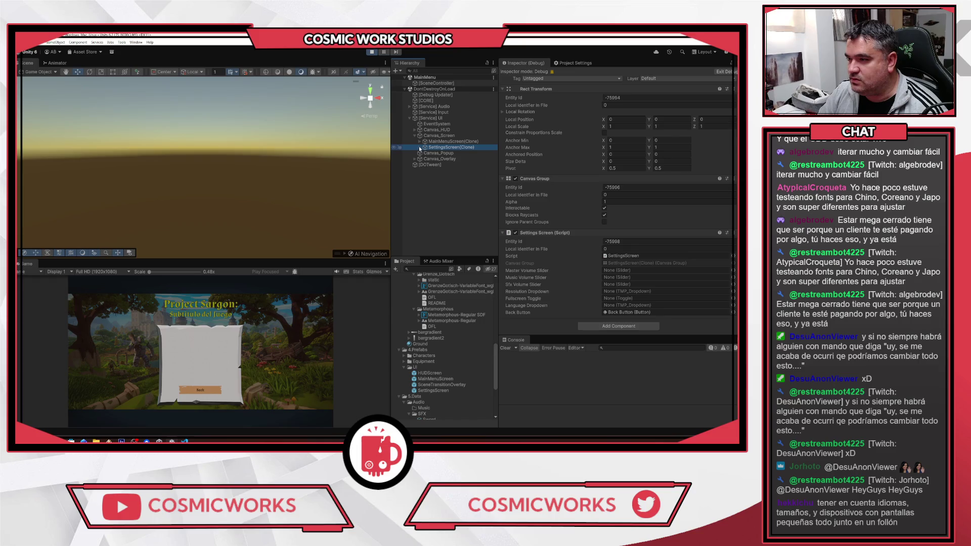
key(f)
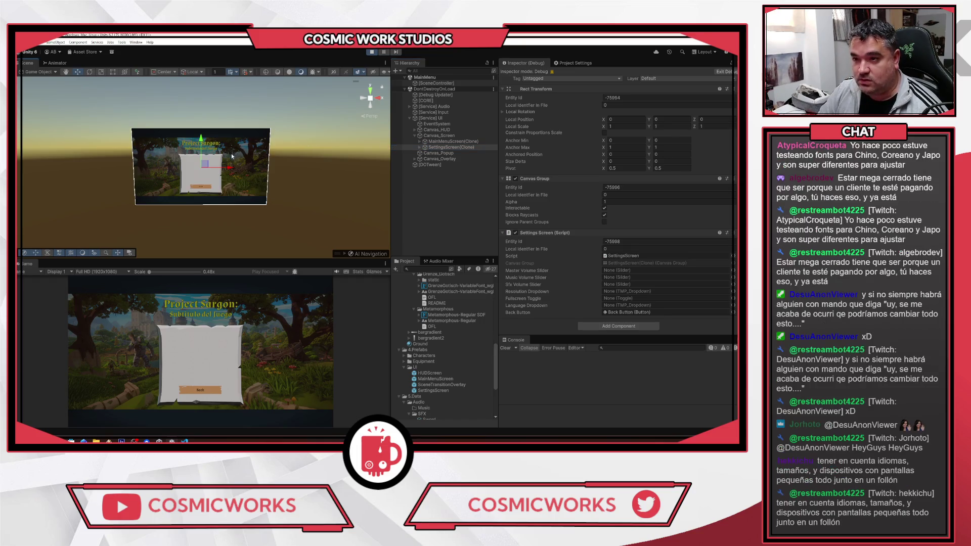
drag(230, 168, 273, 173)
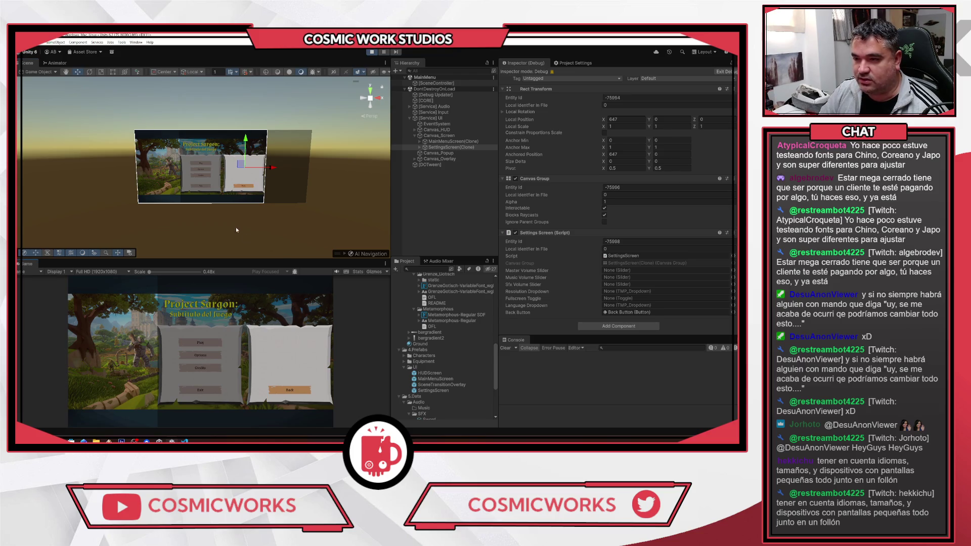
drag(276, 173, 305, 169)
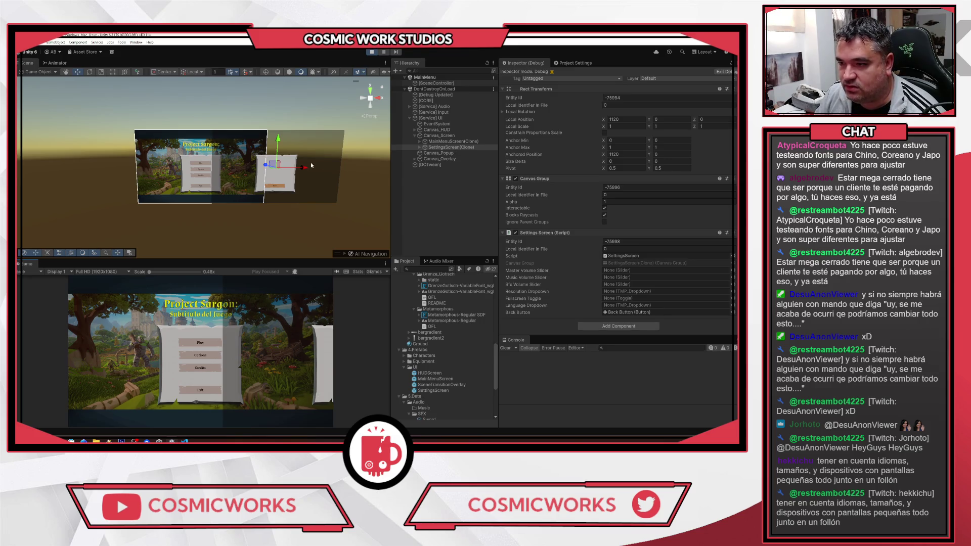
drag(311, 164, 246, 214)
Step: Close and reopen settings in the Game view to watch the slide-in, then stop playing
click(242, 391)
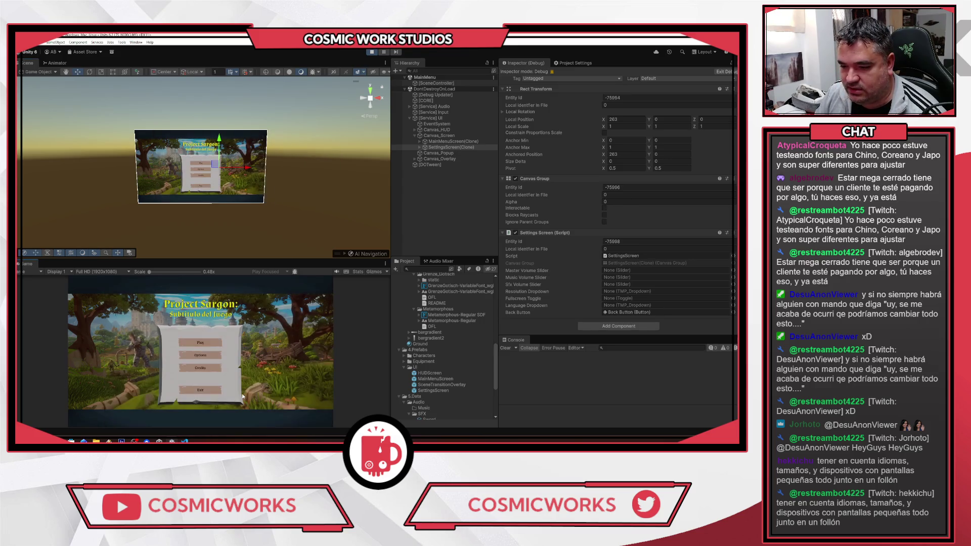
click(206, 365)
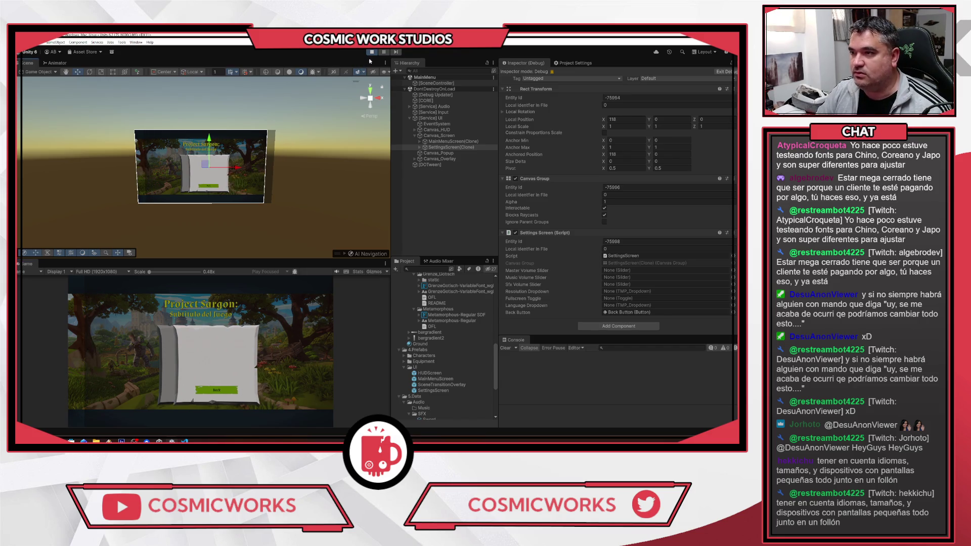
key(ctrl+p)
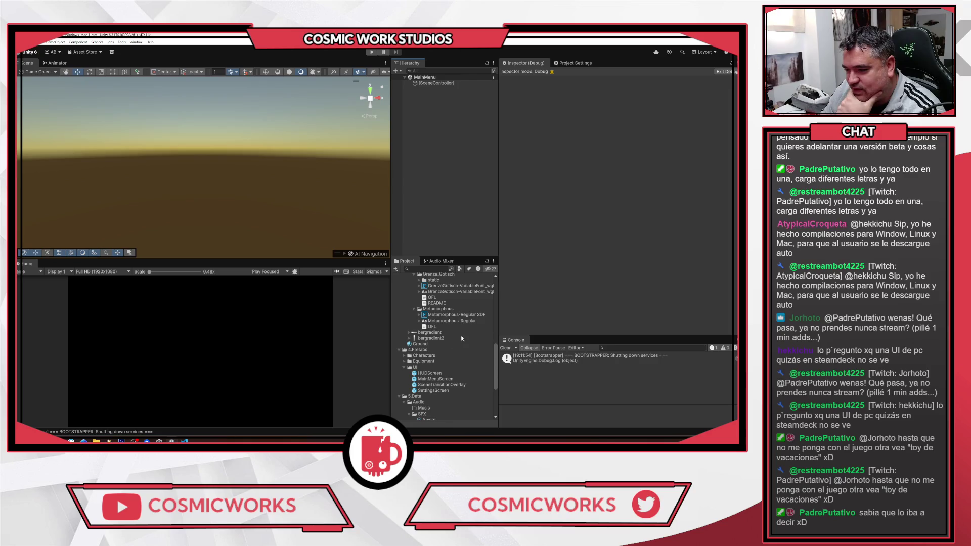
Step: Expand the EB_Garamond, Cinzel_Decorative and Almendra font folders in the Project panel
scroll(468, 335, up, 2)
scroll(424, 343, up, 2)
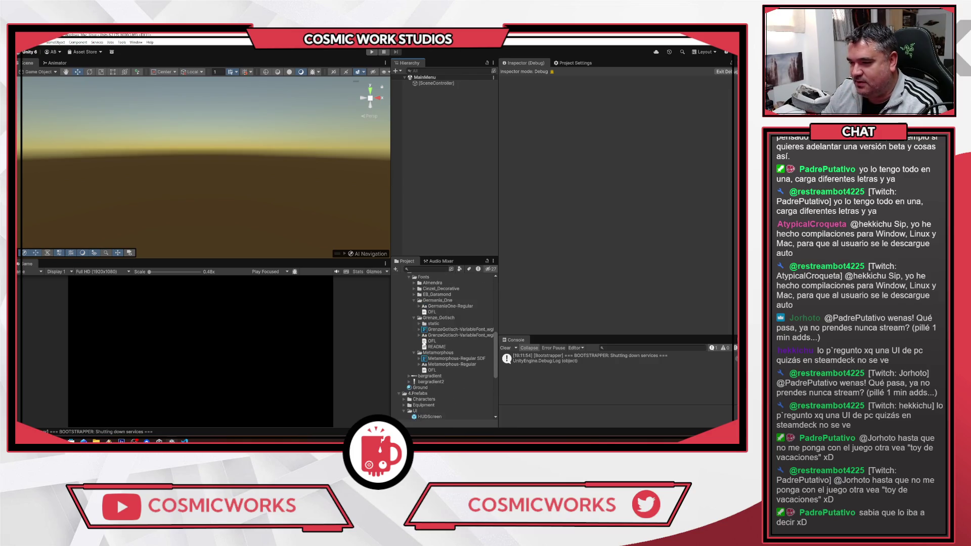
click(414, 294)
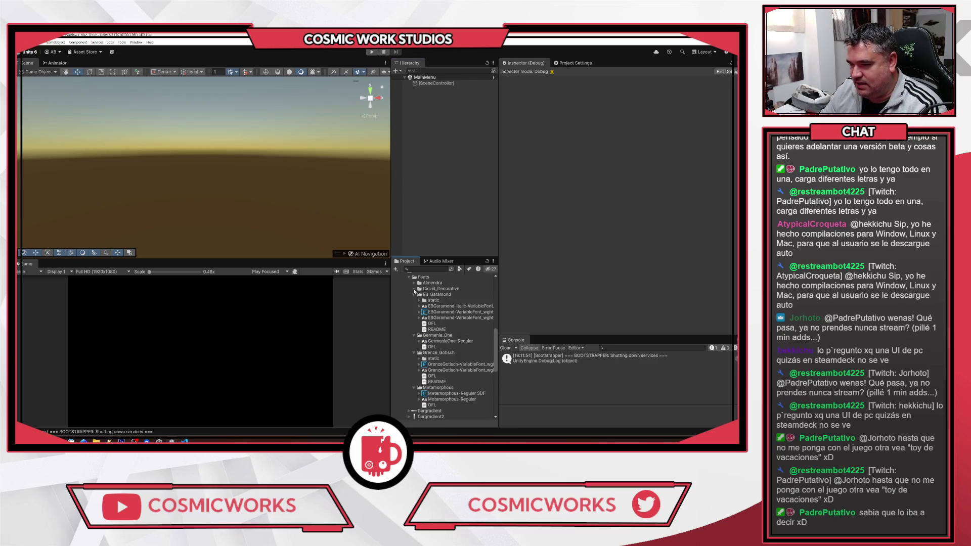
click(414, 289)
click(414, 284)
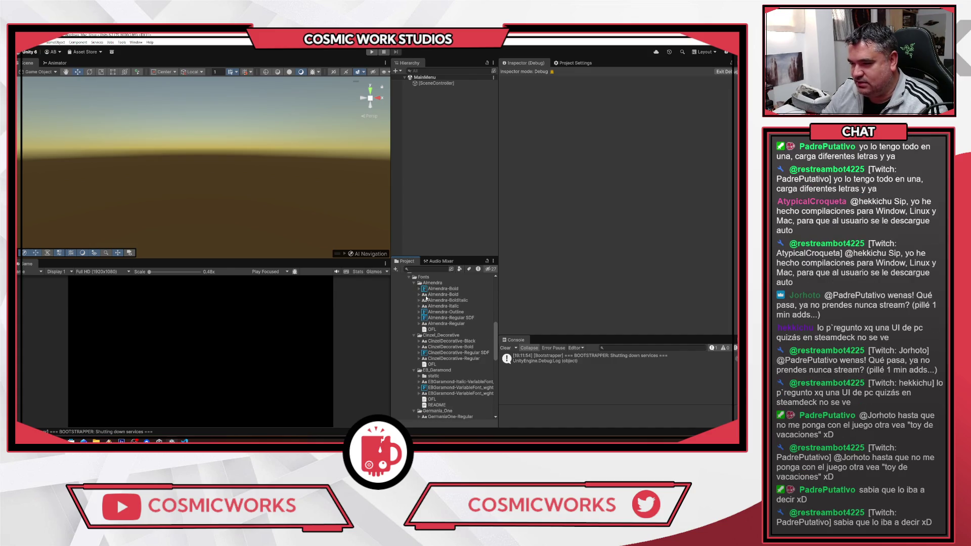
scroll(450, 300, down, 2)
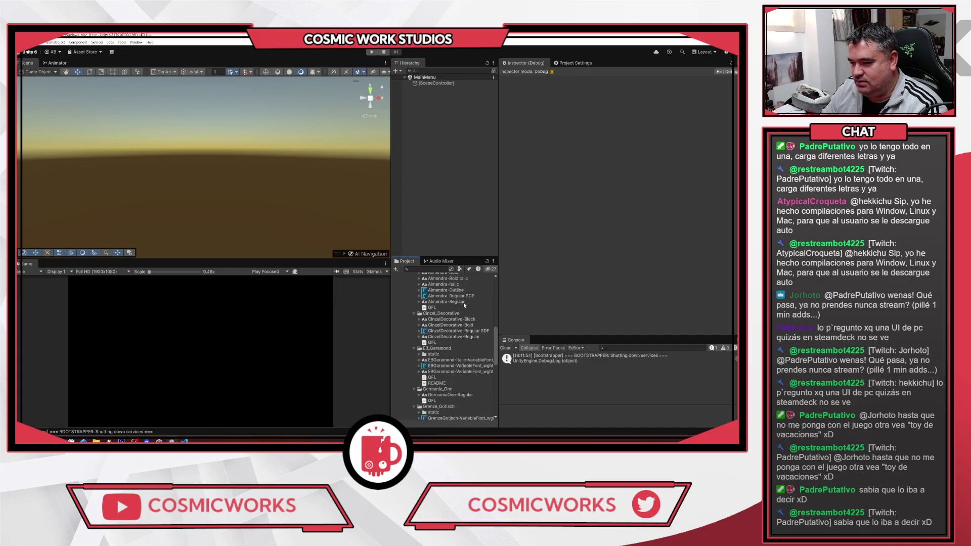
Step: Inspect the CinzelDecorative, EBGaramond and GrenzeGotisch SDF assets, ending on GermaniaOne-Regular
click(451, 332)
scroll(460, 344, down, 3)
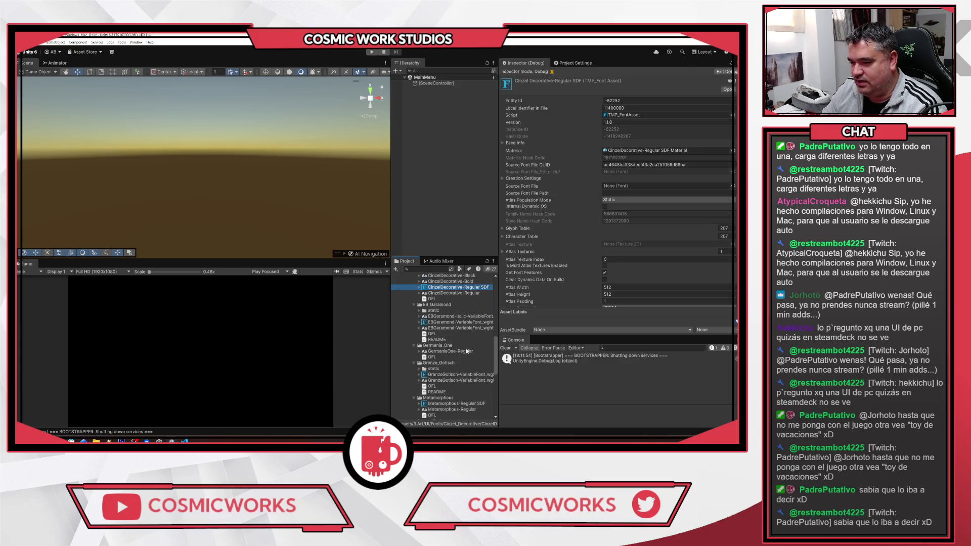
click(447, 322)
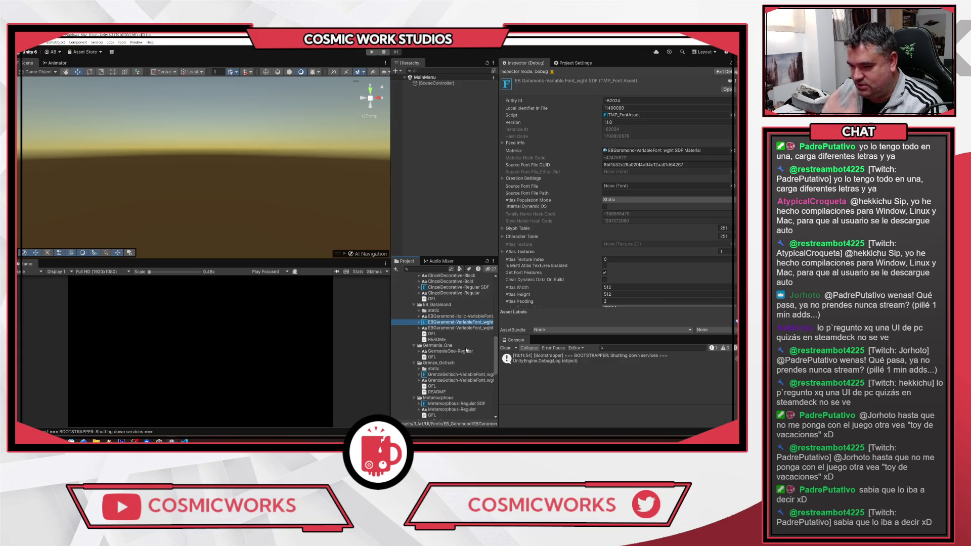
click(450, 374)
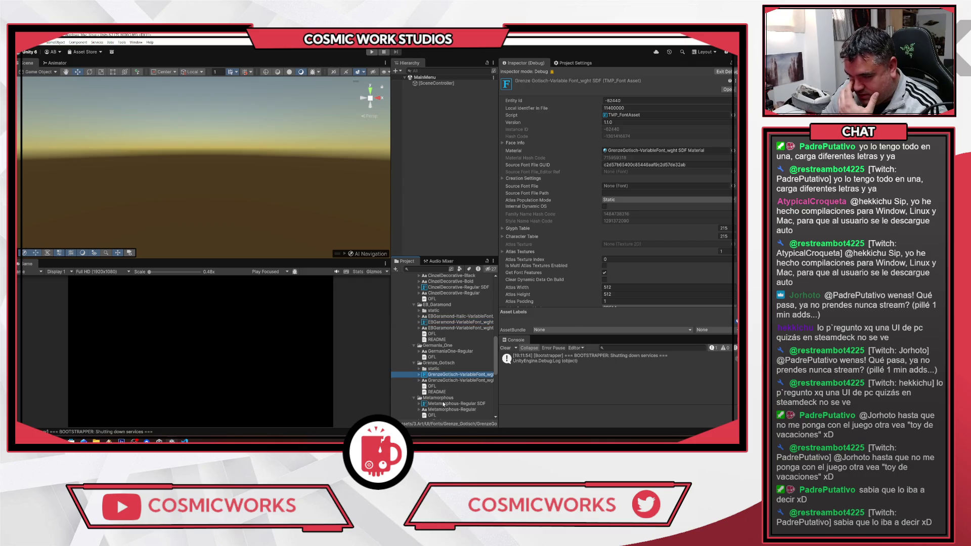
click(450, 352)
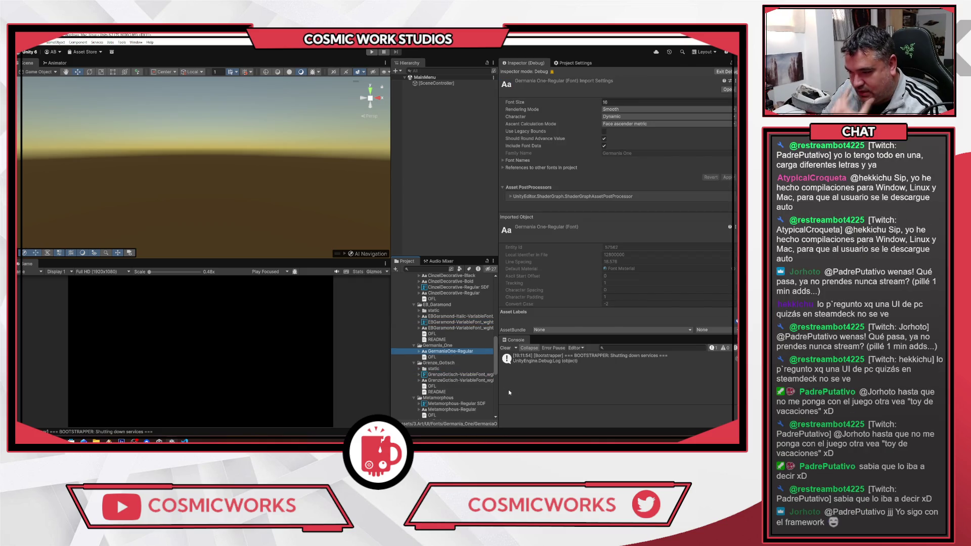
click(136, 42)
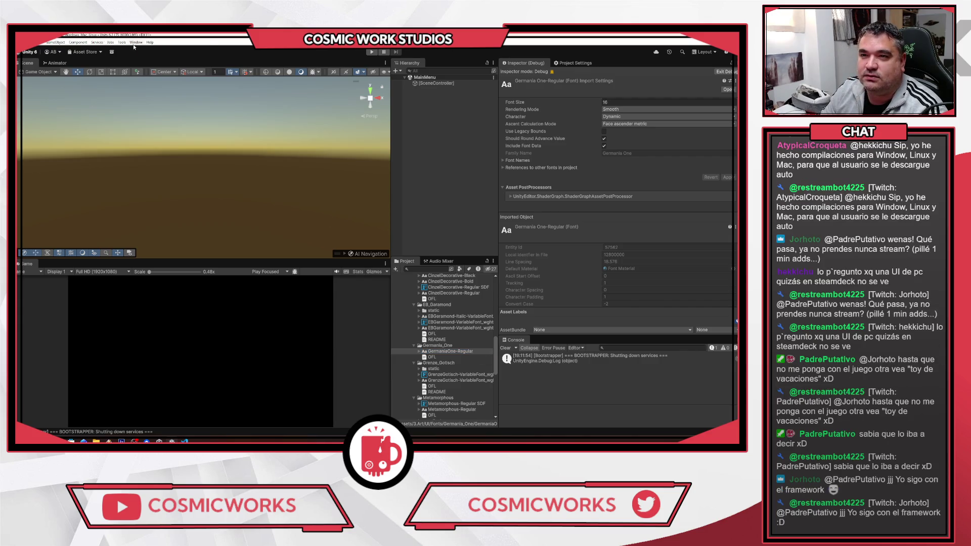
Step: Generate a GermaniaOne-Regular atlas in Font Asset Creator and save it as GermaniaOne-Regular SDF
mouse_move(182, 157)
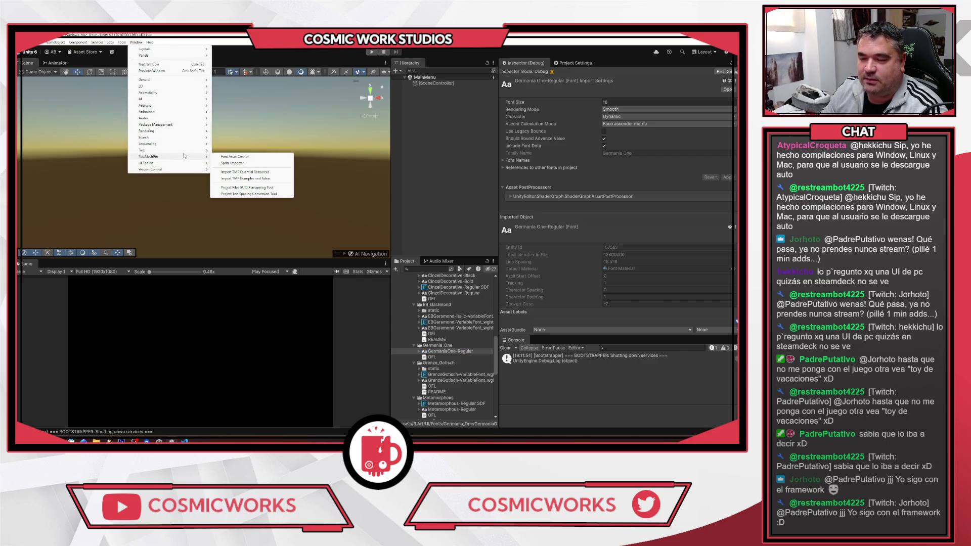
click(235, 157)
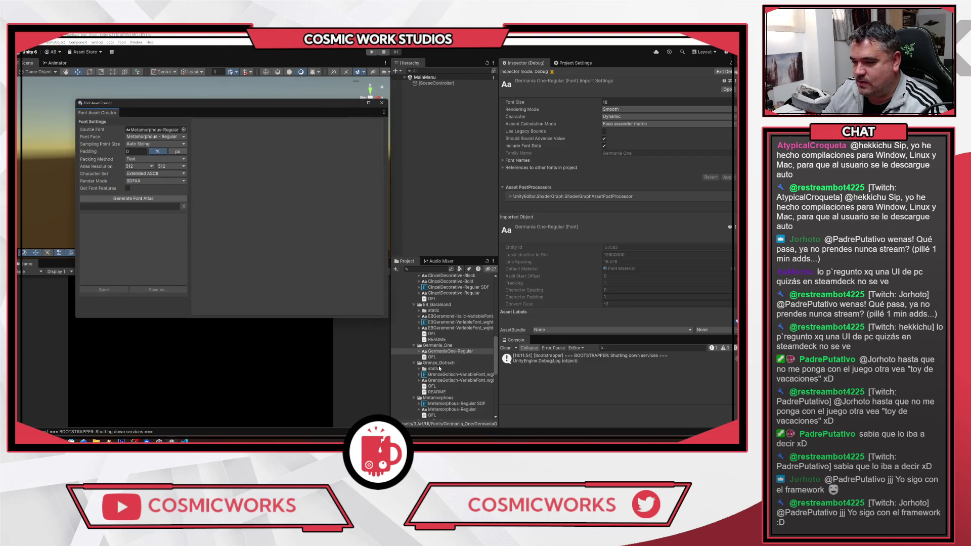
mouse_move(455, 354)
mouse_down()
mouse_move(283, 212)
mouse_move(151, 131)
mouse_up()
click(152, 198)
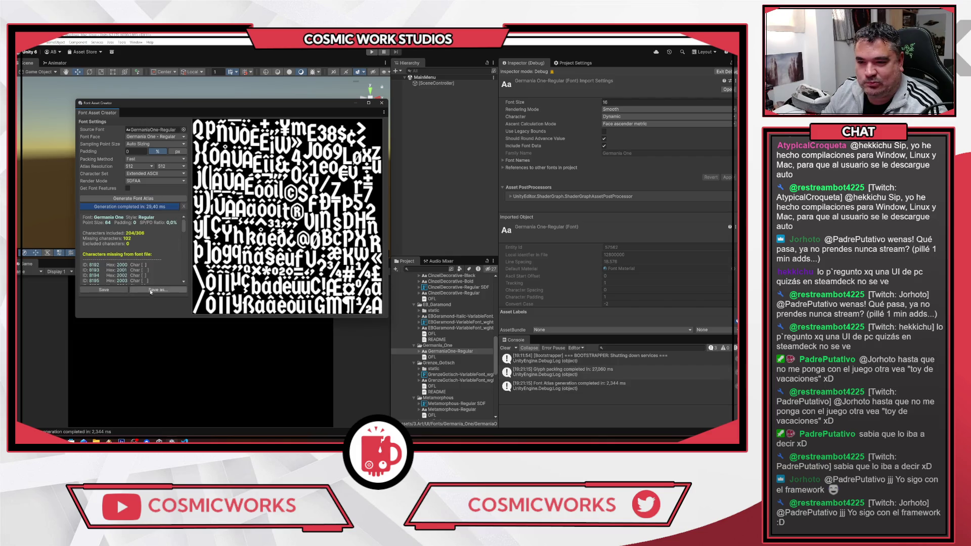
click(158, 290)
click(305, 245)
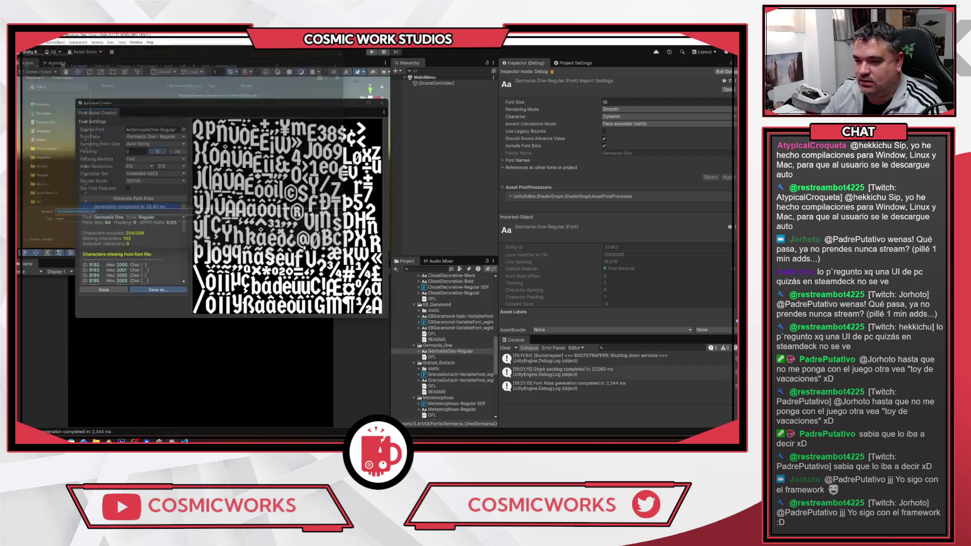
click(382, 105)
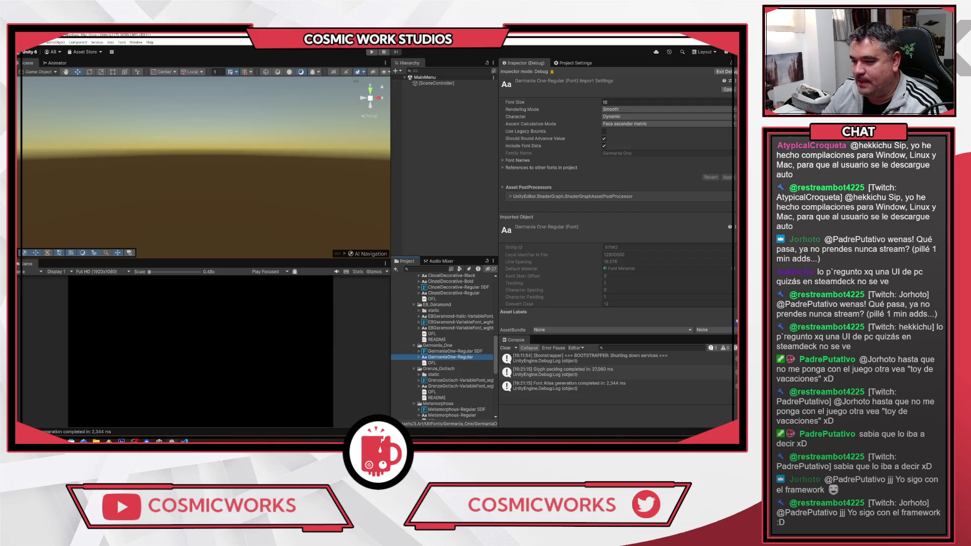
Step: Open the MainMenuScreen prefab and select the Play Button in the Hierarchy
scroll(443, 374, down, 5)
click(443, 386)
double_click(443, 386)
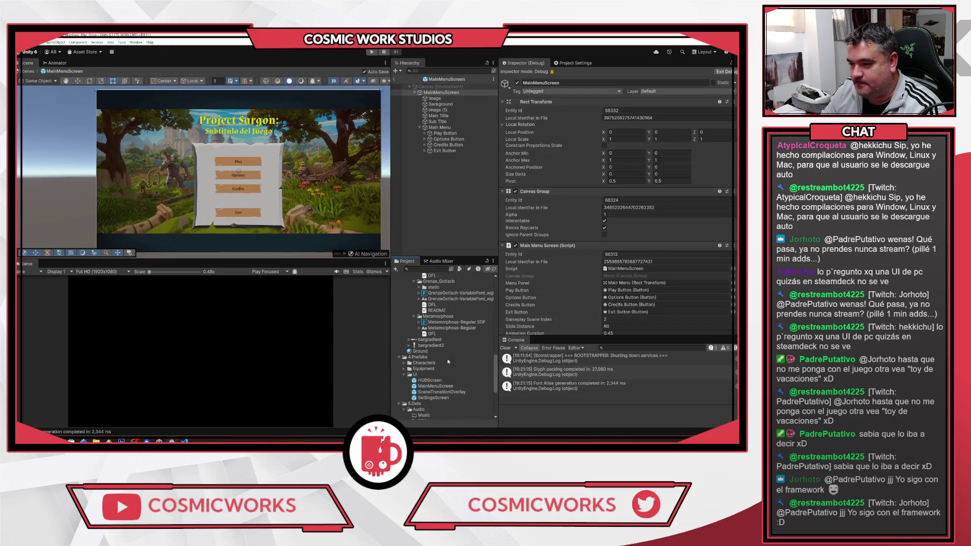
click(439, 128)
click(425, 134)
click(442, 139)
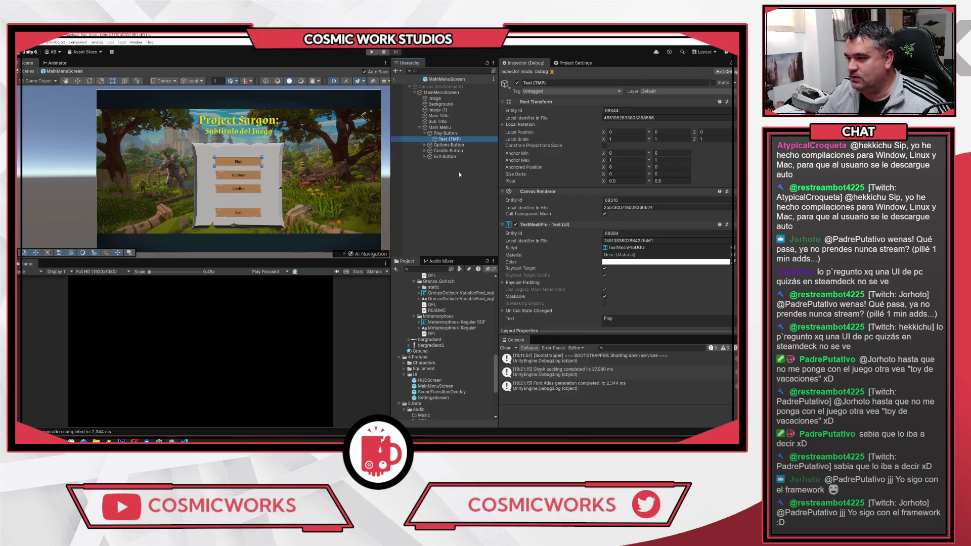
click(443, 134)
Step: Return the Inspector from Debug to Normal mode, showing the Play Button's components
click(732, 63)
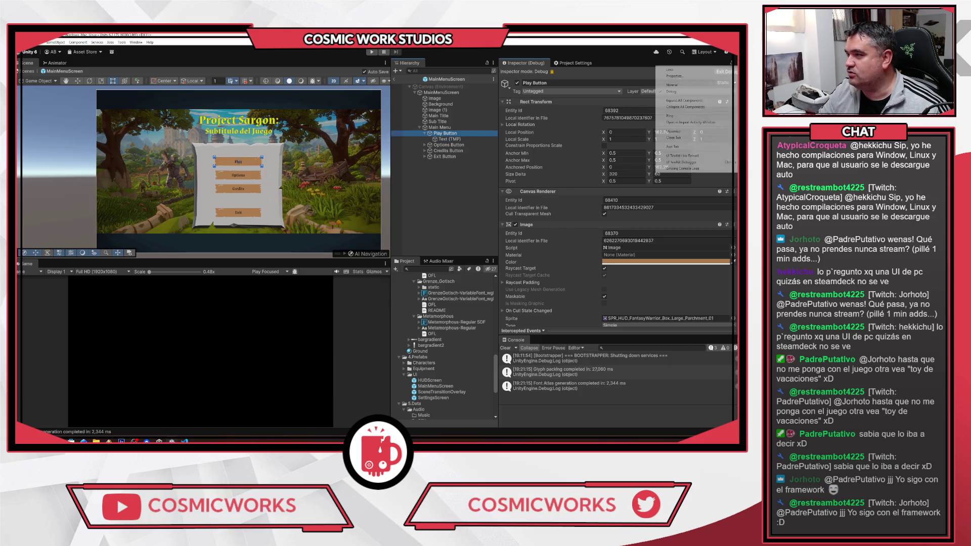
click(675, 85)
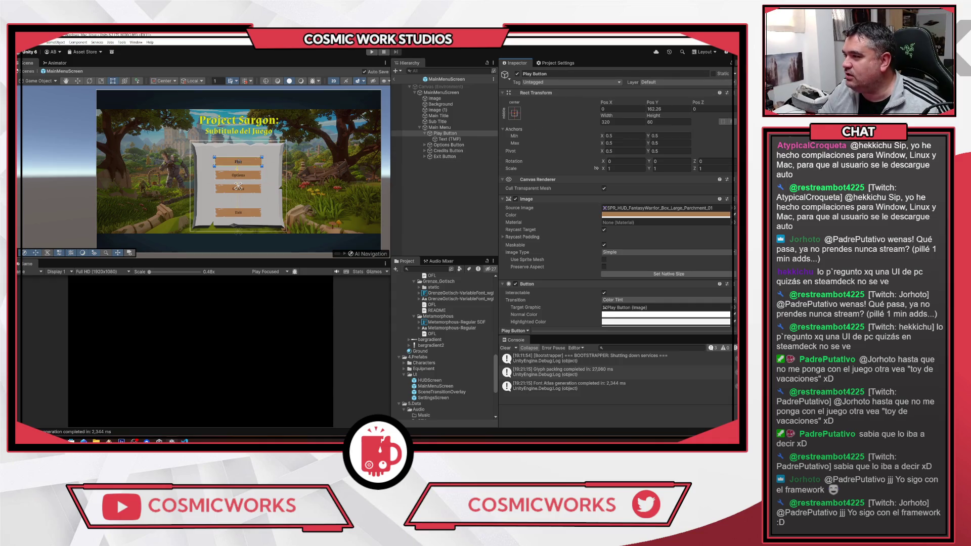
click(731, 63)
click(709, 91)
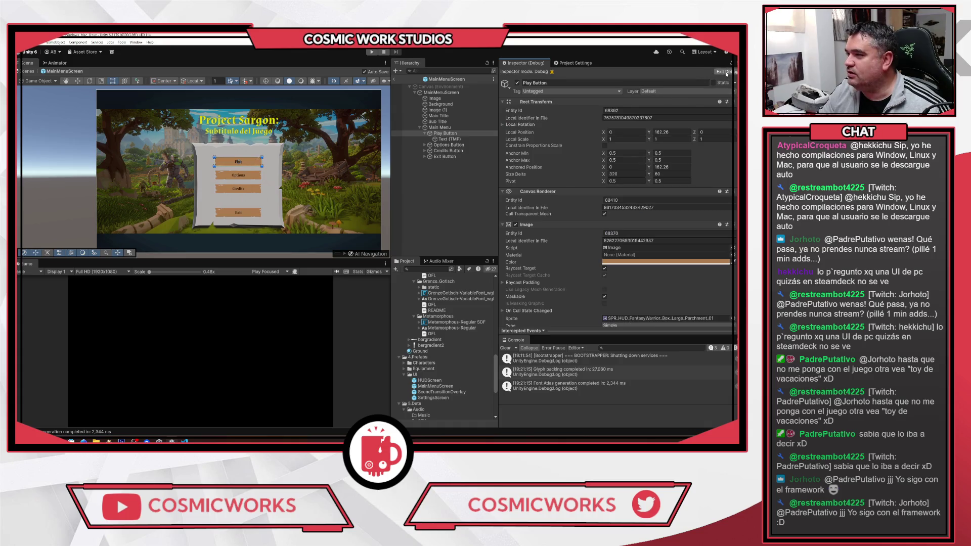
click(727, 74)
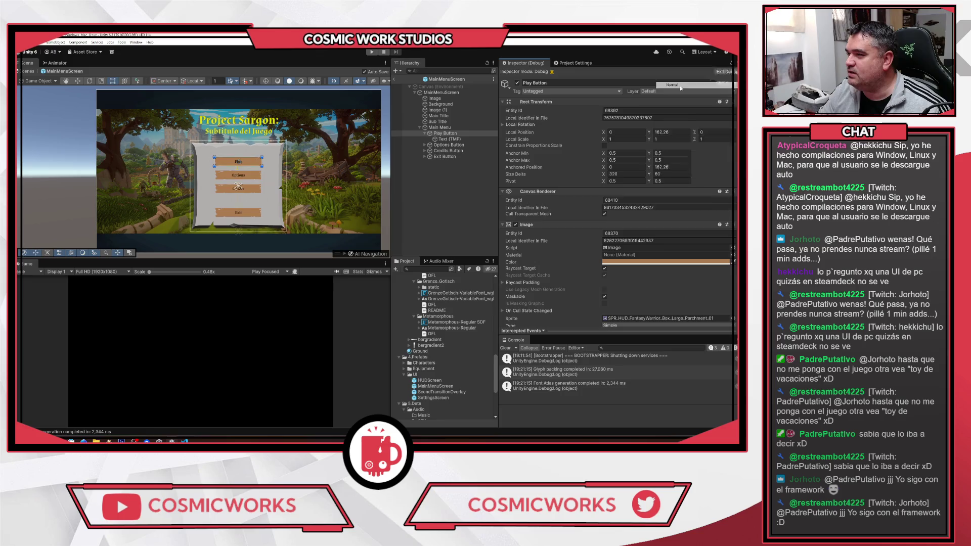
click(685, 86)
click(731, 62)
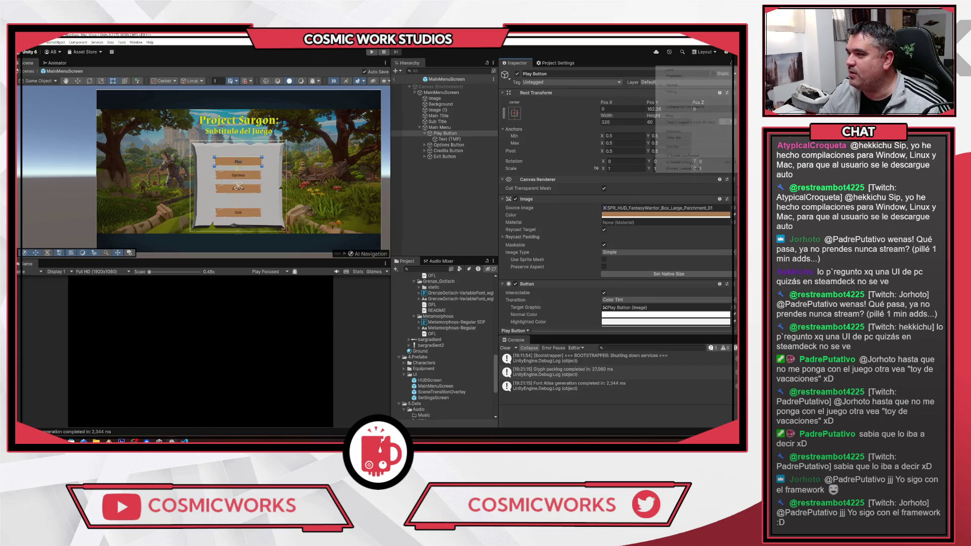
click(690, 85)
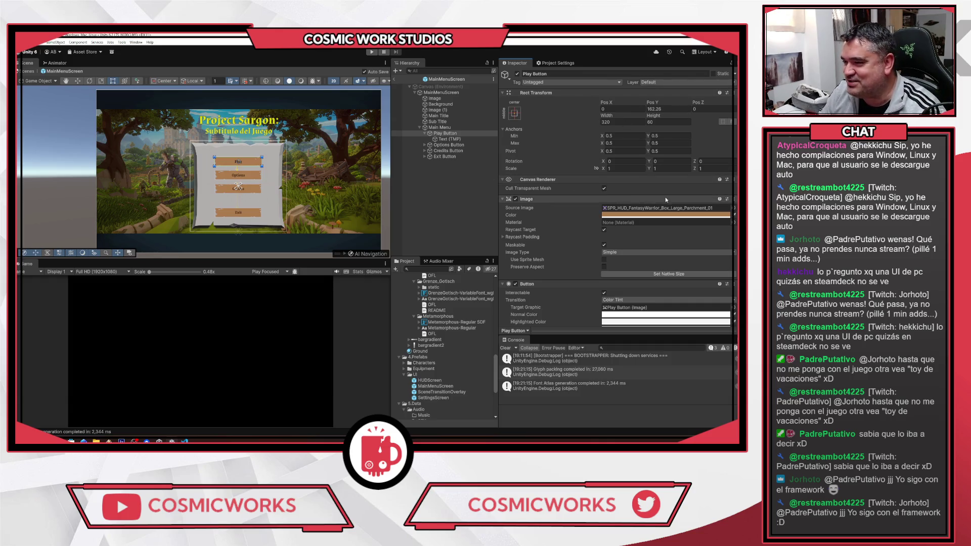
scroll(690, 189, down, 3)
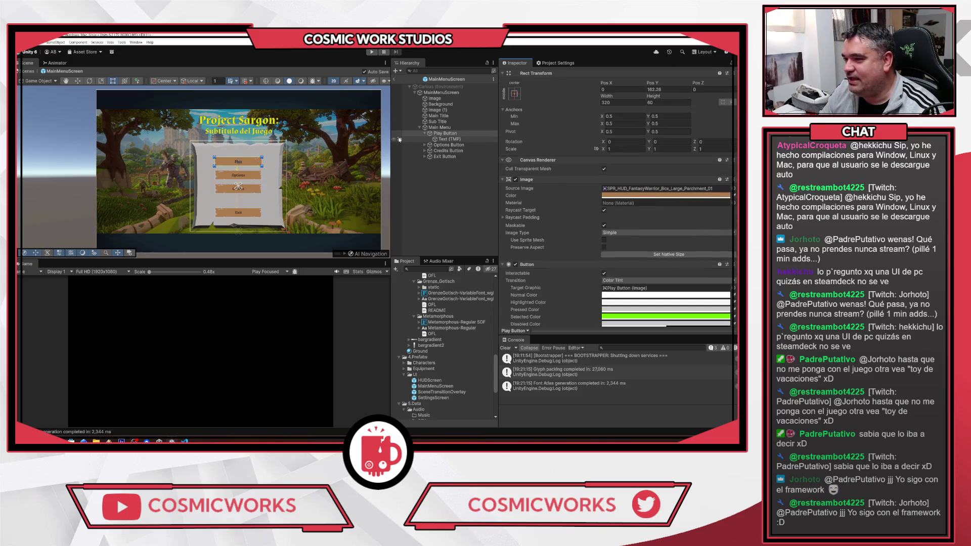
Step: Multi-select the Text (TMP) labels of the Play, Options, Credits and Exit buttons, then switch to Chrome
click(416, 139)
click(424, 145)
click(424, 157)
click(425, 168)
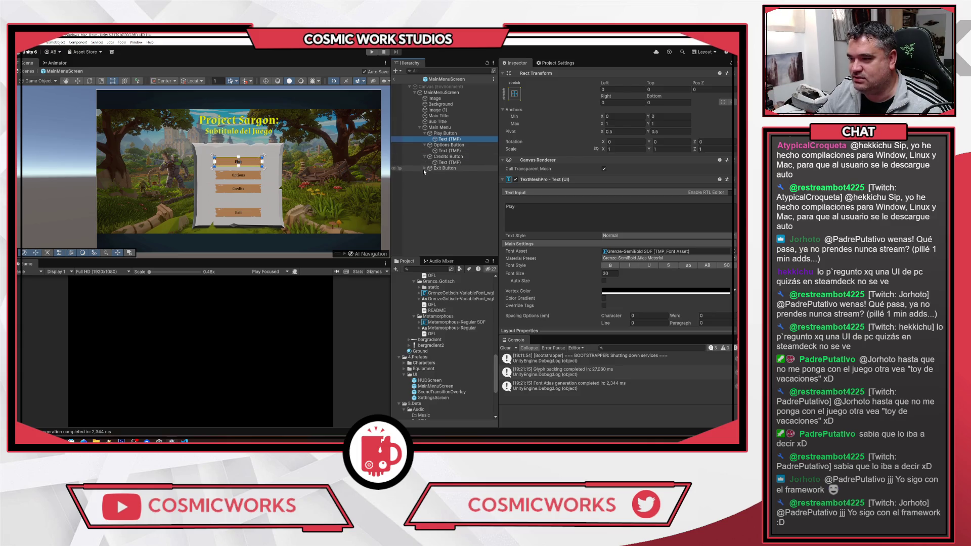
ctrl+click(450, 174)
ctrl+click(450, 162)
ctrl+click(450, 150)
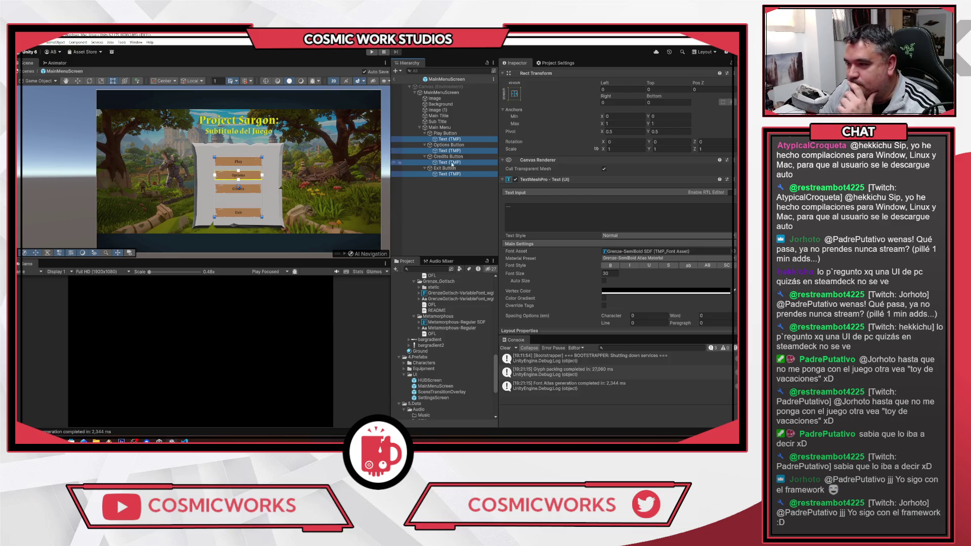
scroll(464, 334, up, 3)
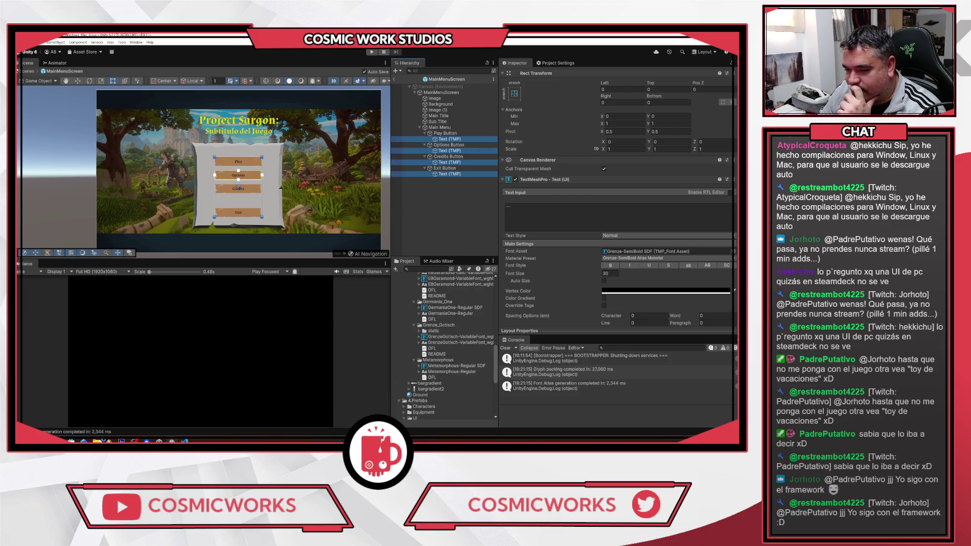
click(139, 417)
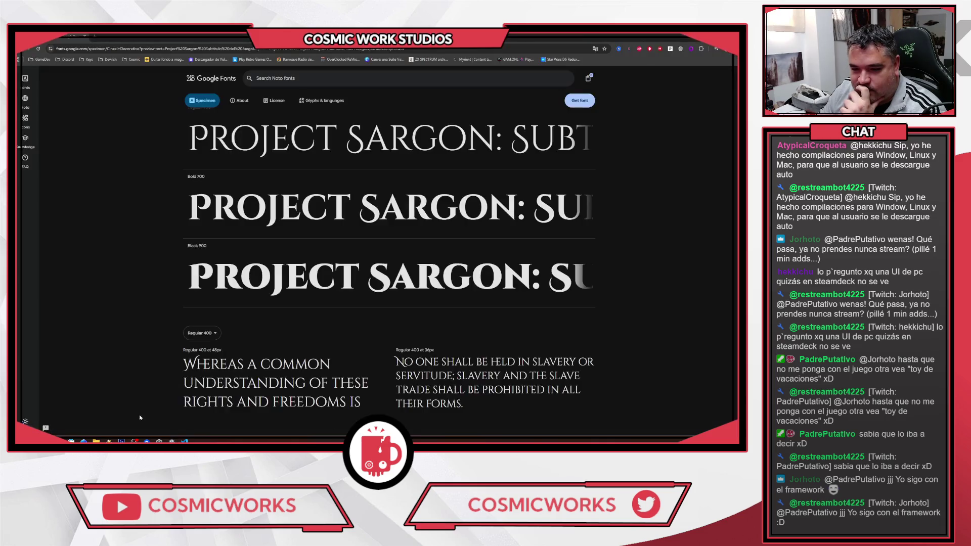
Step: Go back to the six selected Google Fonts families, scroll through them, and return to Unity
key(alt+Left)
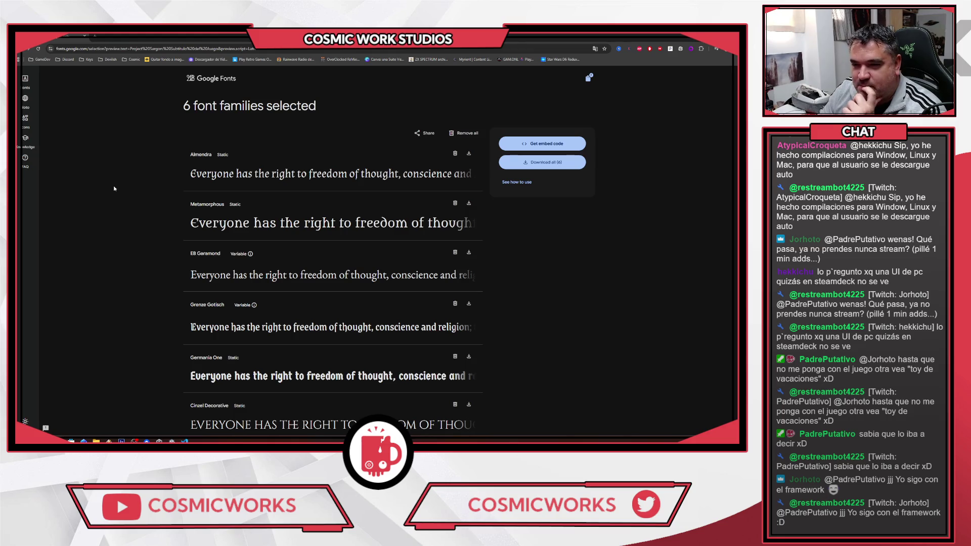
scroll(114, 189, down, 1)
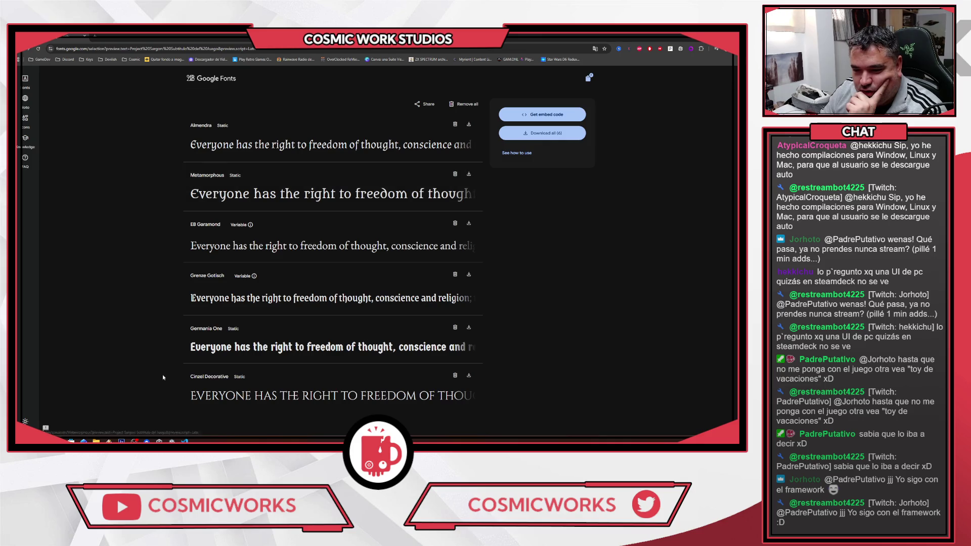
key(alt+Tab)
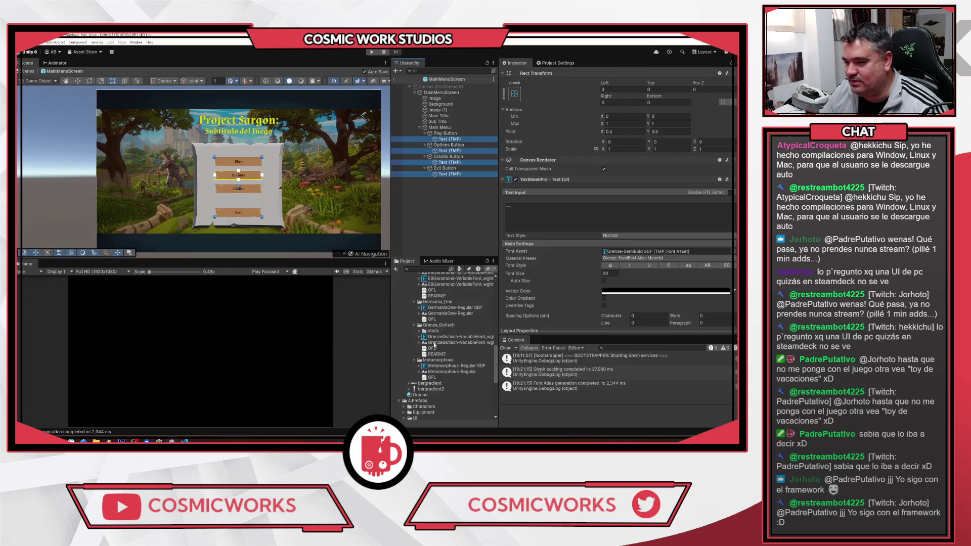
Step: Assign Metamorphous-Regular SDF as the four labels' Font Asset and review the menu in Scene view
scroll(434, 345, up, 6)
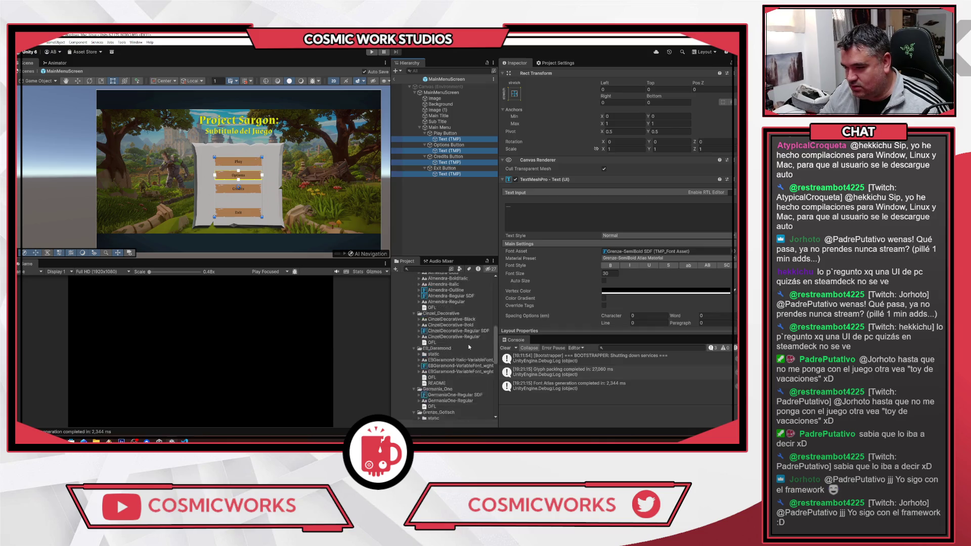
scroll(470, 347, down, 5)
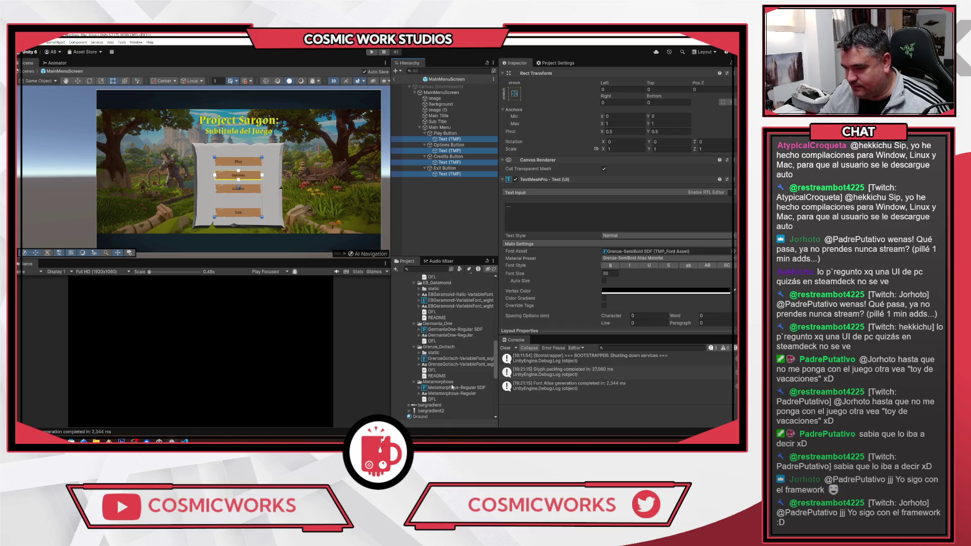
drag(456, 391, 606, 287)
drag(621, 219, 631, 211)
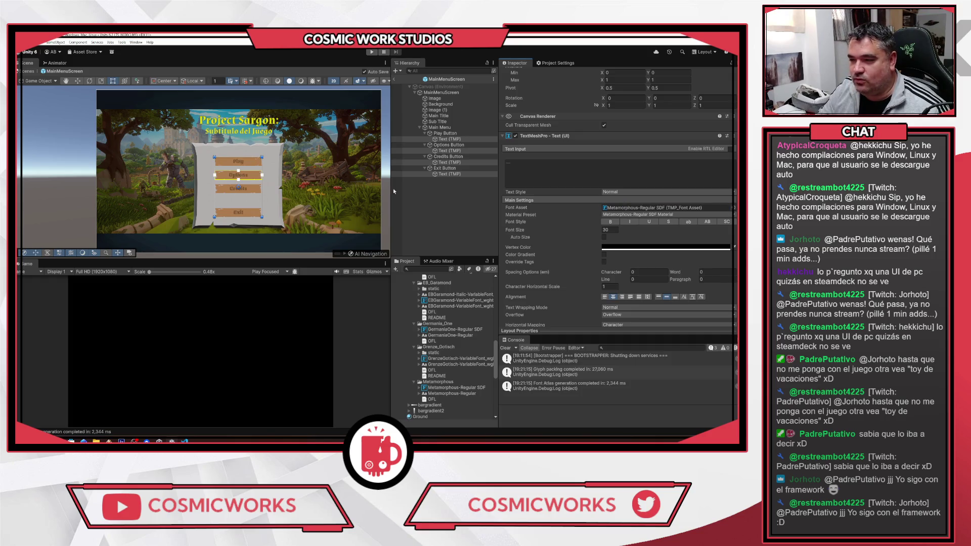
scroll(311, 154, up, 10)
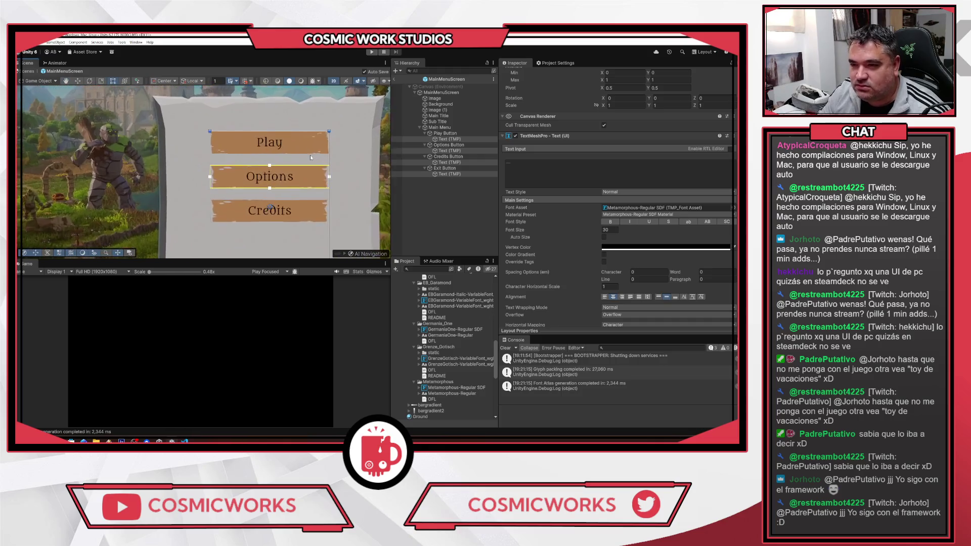
scroll(311, 154, down, 5)
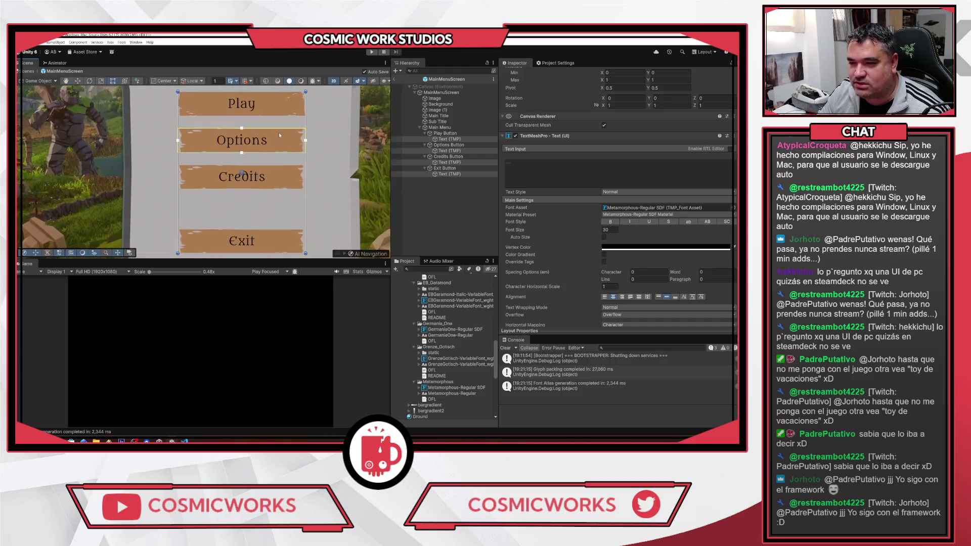
scroll(282, 139, down, 6)
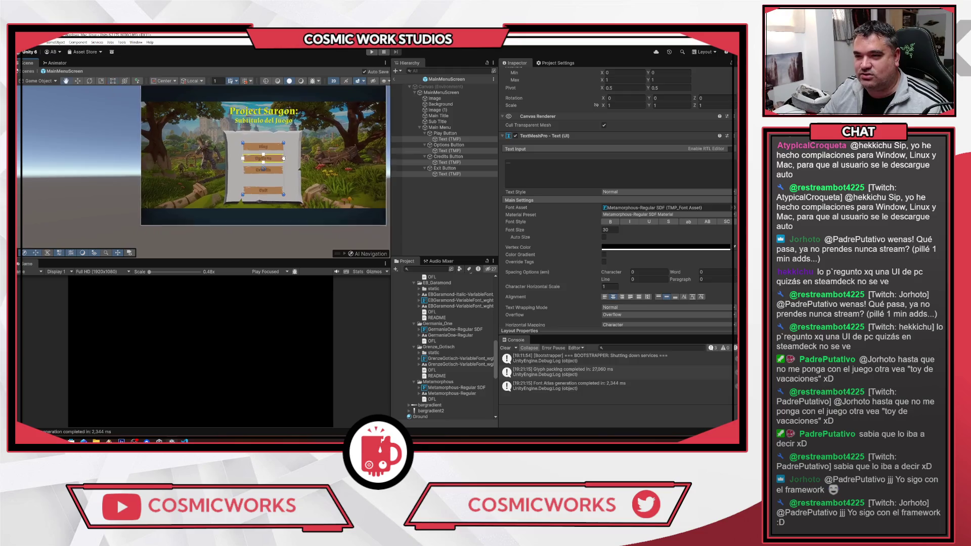
scroll(250, 152, up, 8)
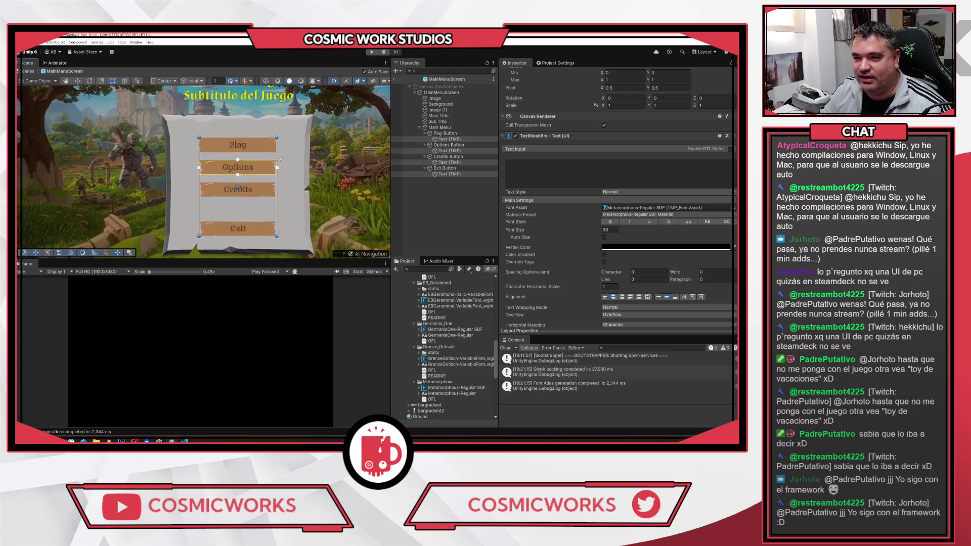
scroll(294, 170, down, 2)
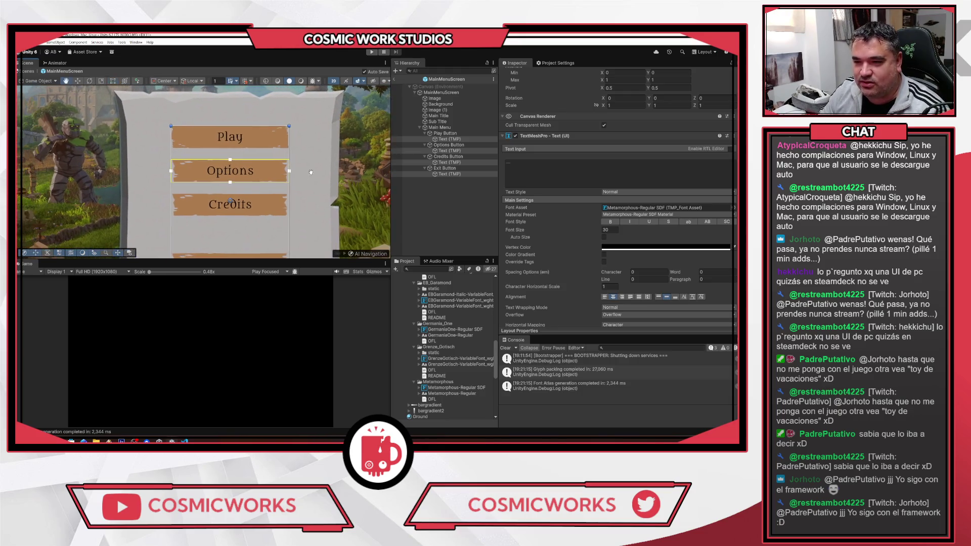
drag(312, 174, 320, 162)
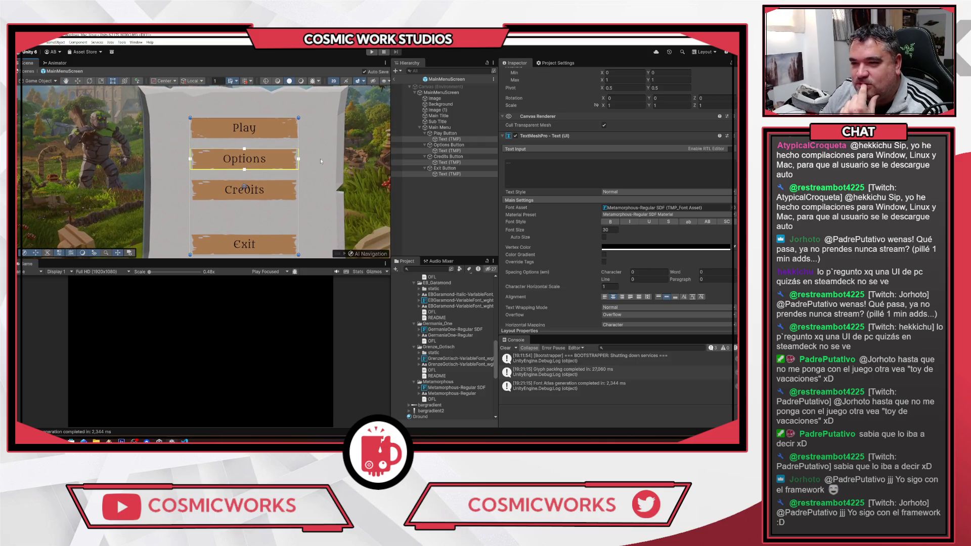
scroll(320, 159, down, 1)
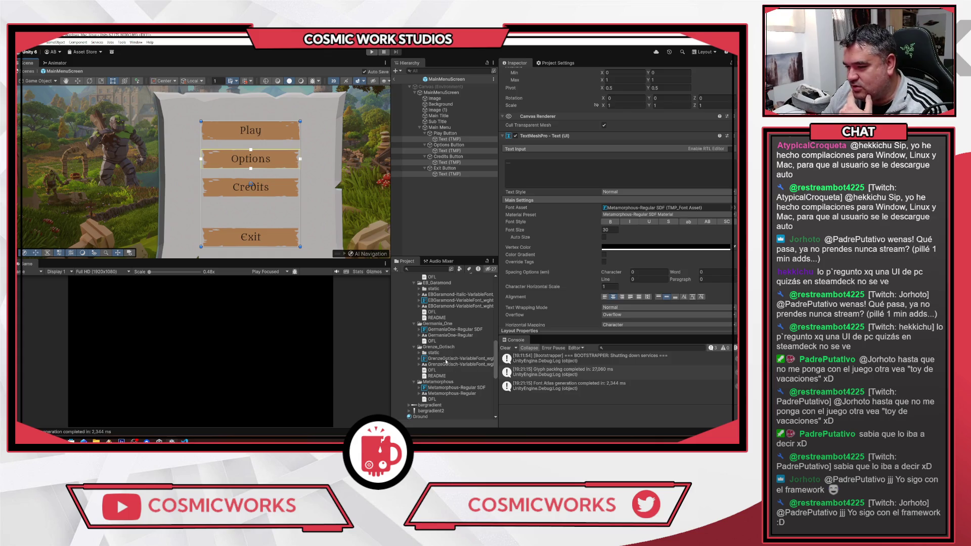
Step: Set the button labels' Font Asset to GermaniaOne-Regular SDF
drag(449, 332, 543, 261)
drag(603, 223, 625, 210)
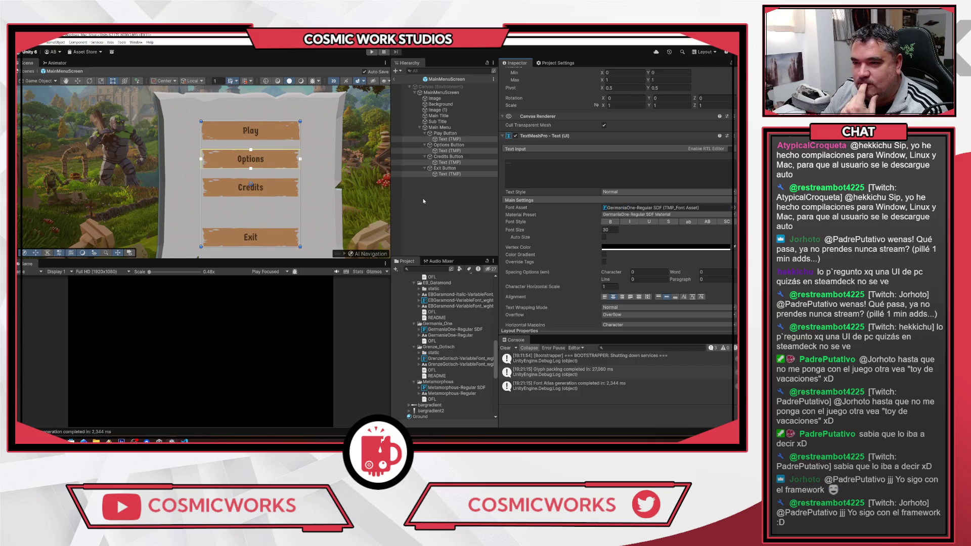
scroll(336, 198, up, 1)
scroll(335, 198, down, 2)
scroll(329, 197, up, 4)
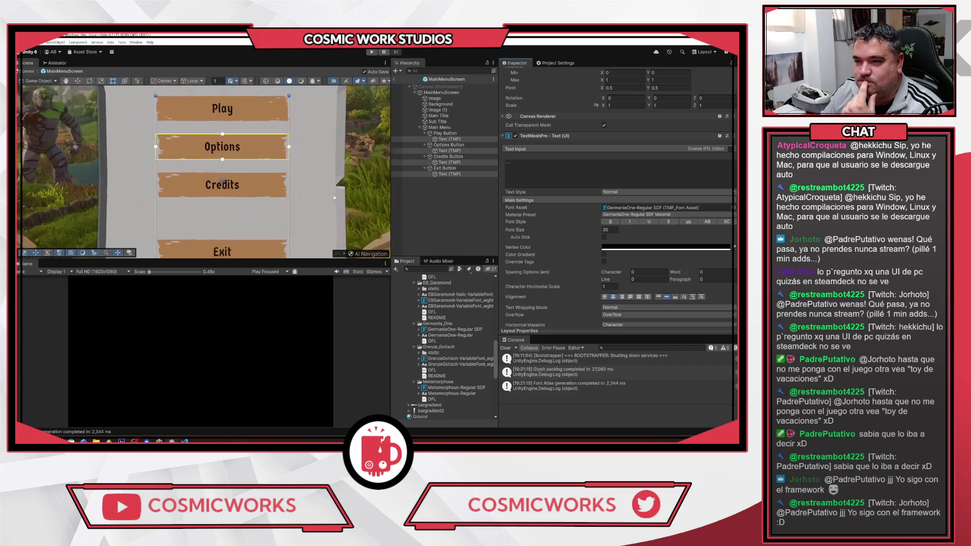
scroll(319, 194, down, 3)
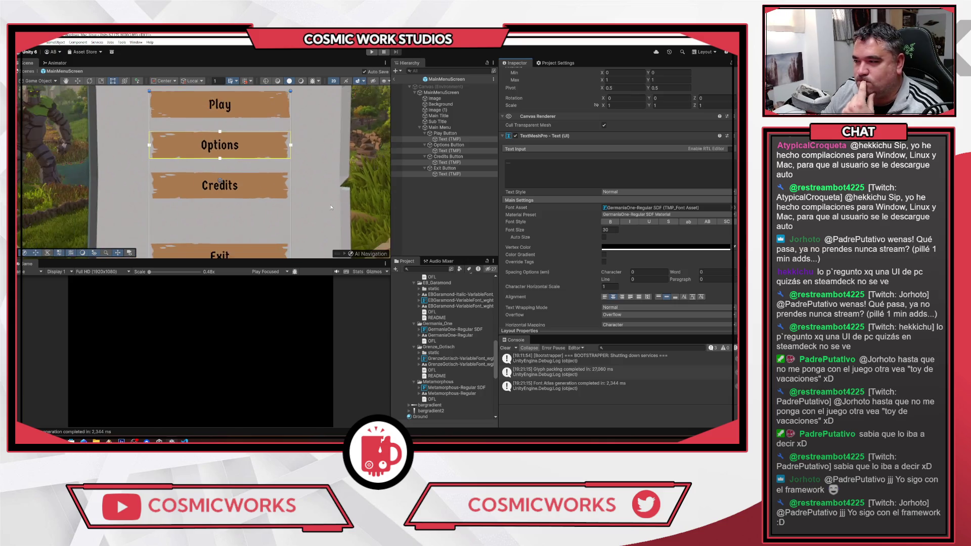
Step: Turn on Auto Size, then briefly try Metamorphous and undo back to GermaniaOne
click(604, 237)
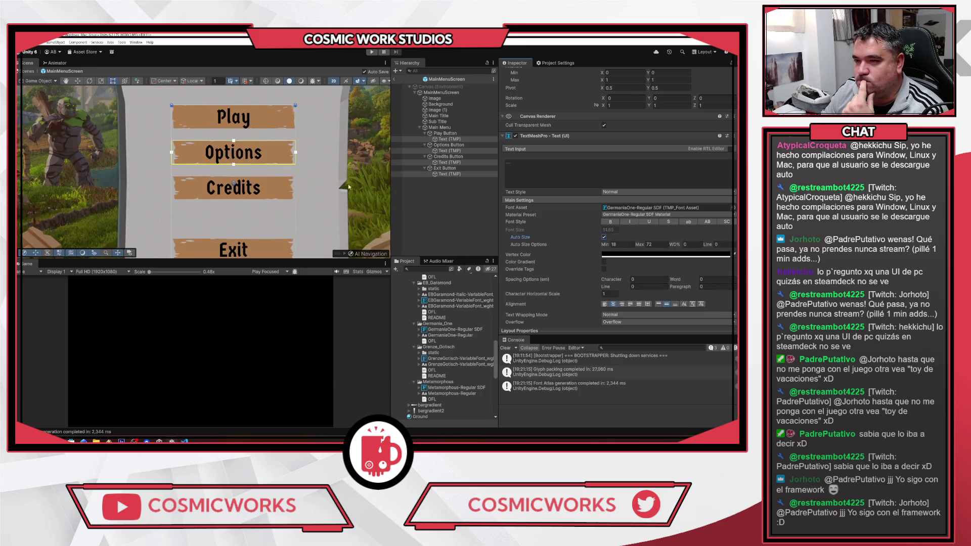
scroll(321, 176, down, 3)
scroll(334, 175, down, 1)
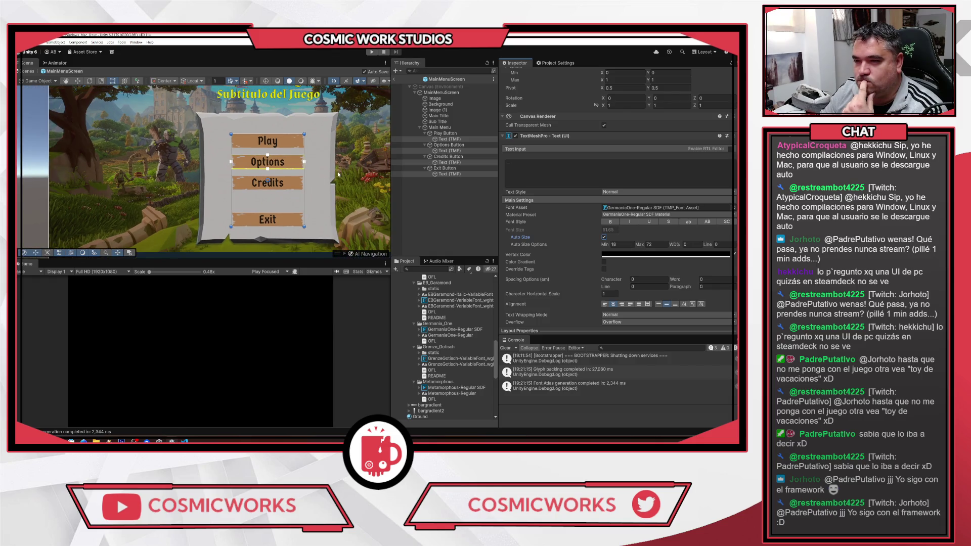
drag(337, 174, 298, 179)
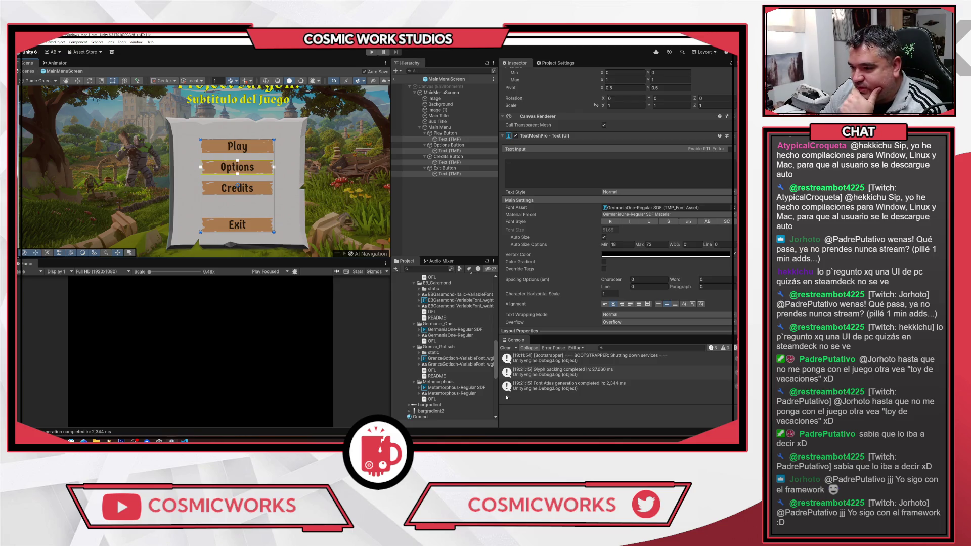
scroll(557, 251, down, 2)
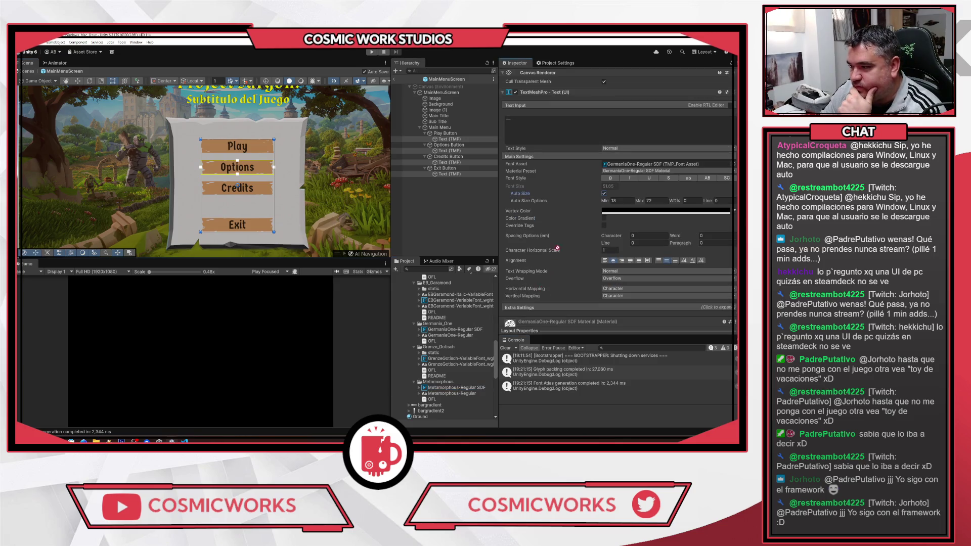
drag(610, 169, 617, 165)
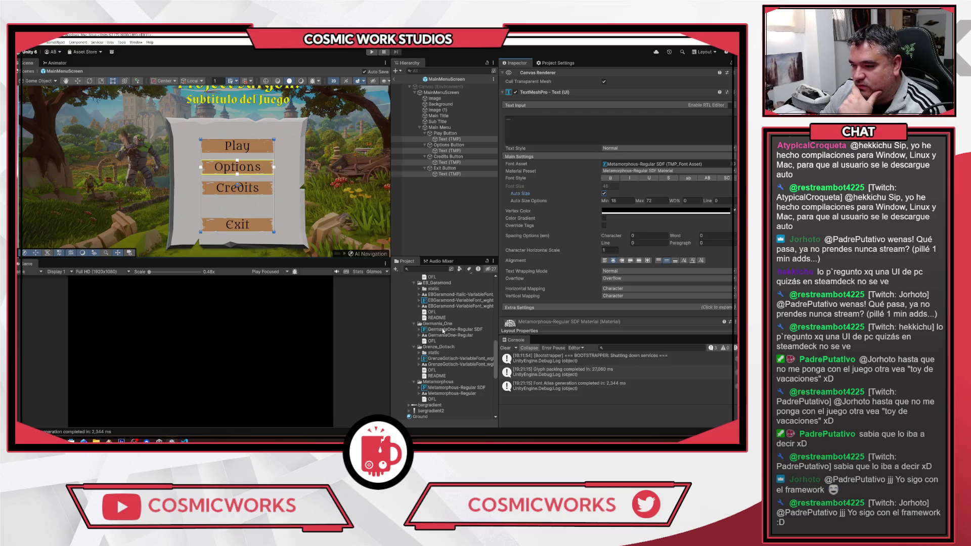
key(ctrl+z)
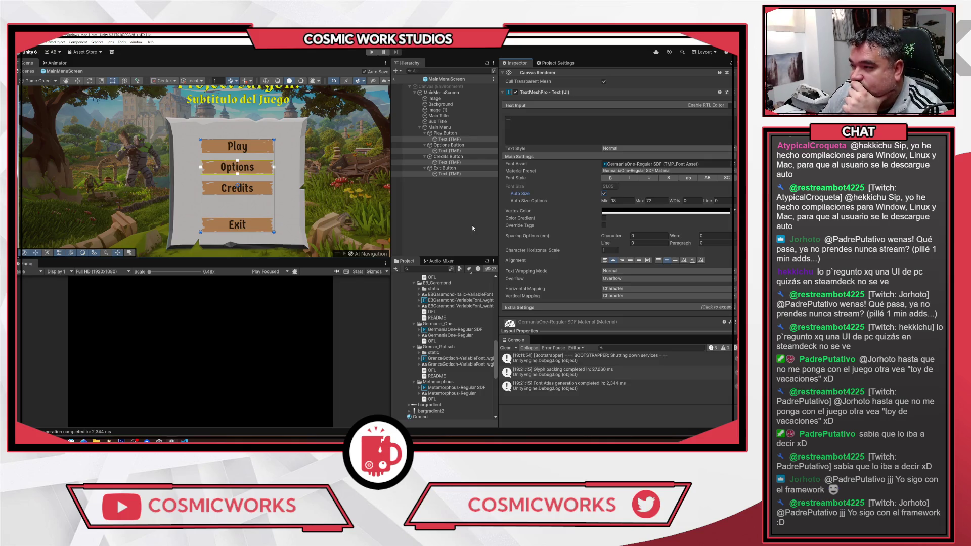
Step: Try italic and bold styles on the labels, leaving them in regular weight
click(630, 178)
click(630, 179)
click(611, 179)
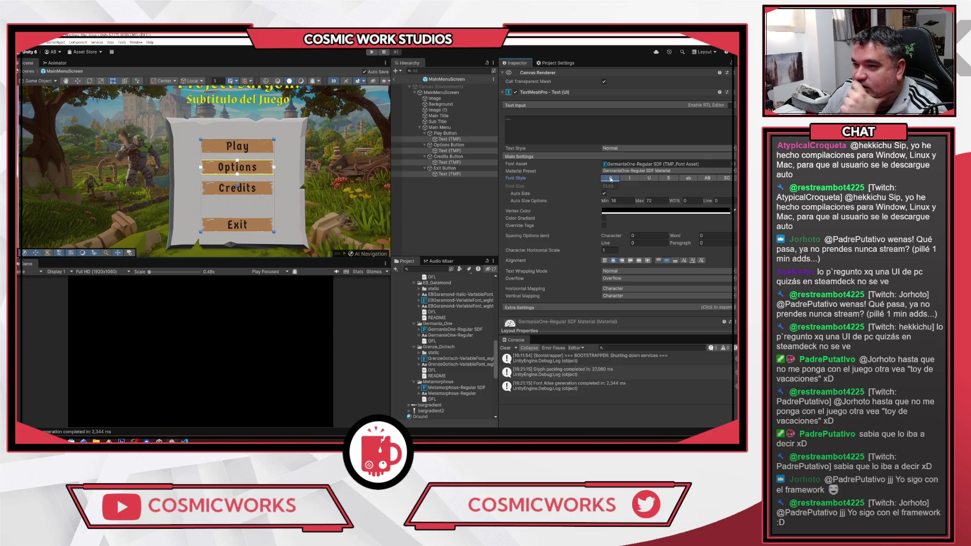
click(611, 179)
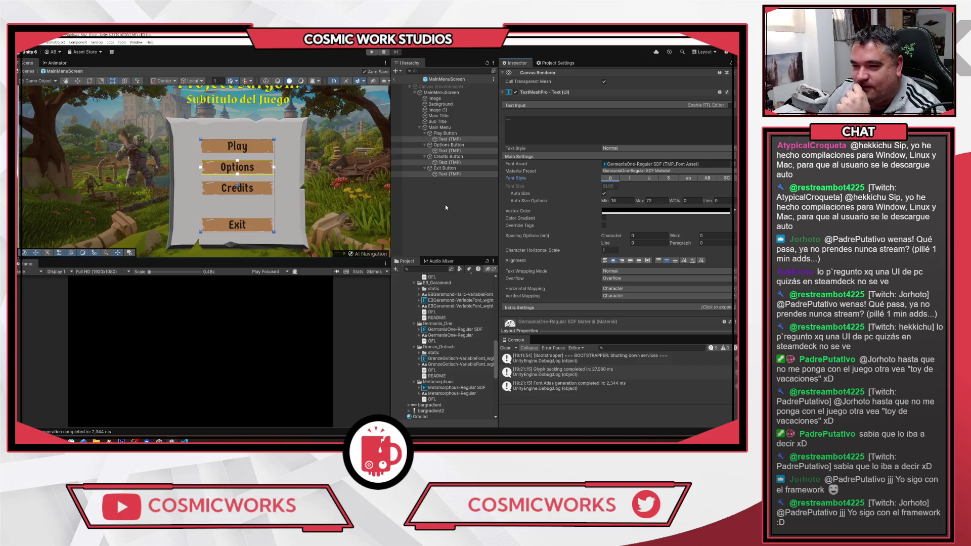
Step: Exit prefab mode back to the MainMenu scene via the Hierarchy back arrow
scroll(178, 166, up, 3)
scroll(248, 176, up, 6)
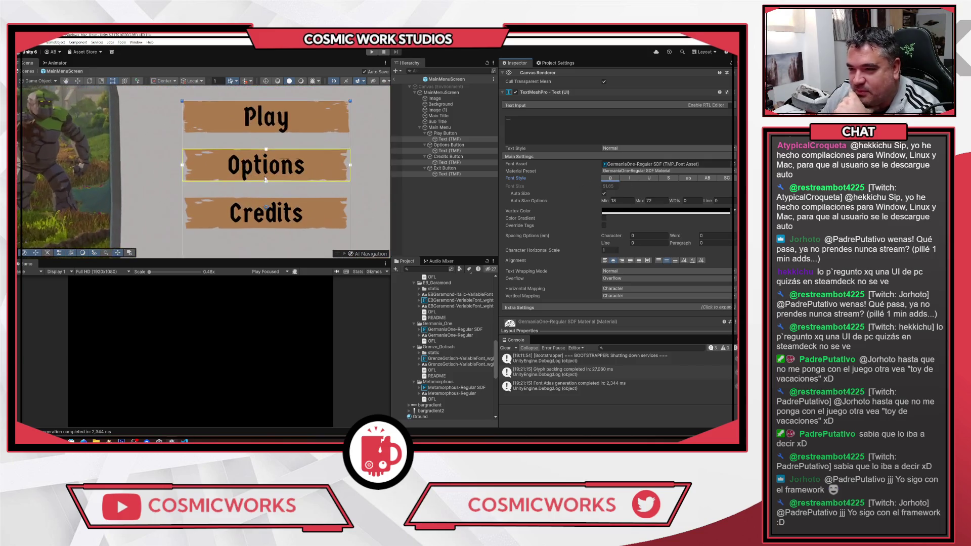
scroll(275, 186, down, 5)
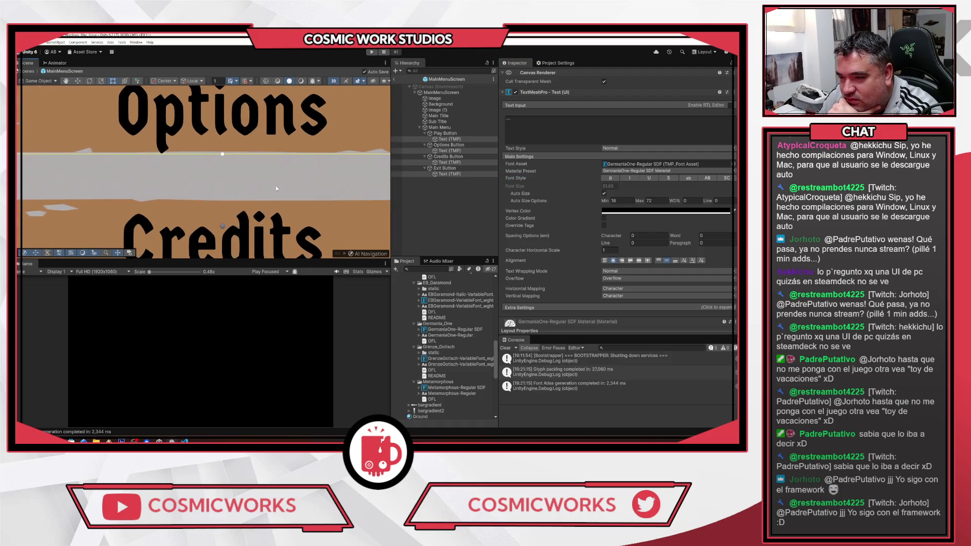
scroll(260, 163, down, 10)
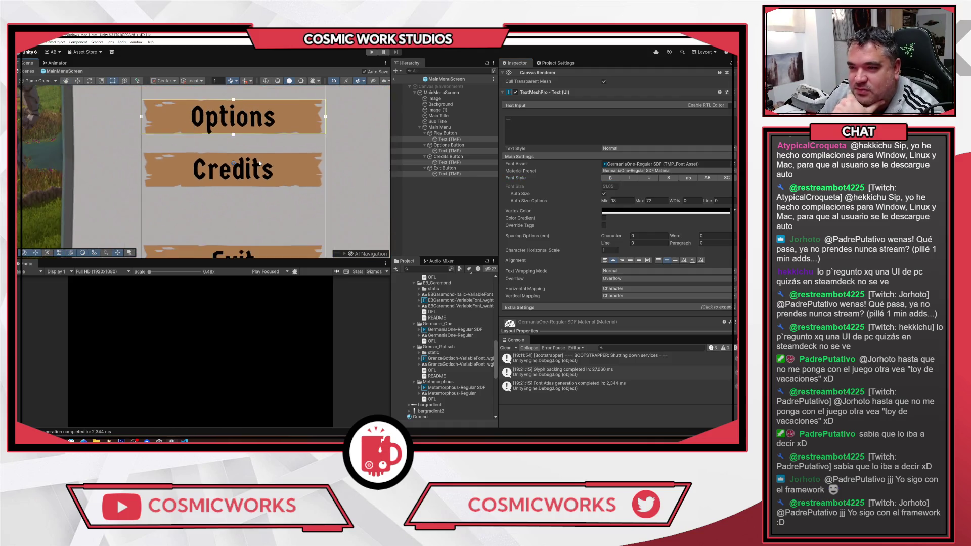
scroll(282, 188, down, 2)
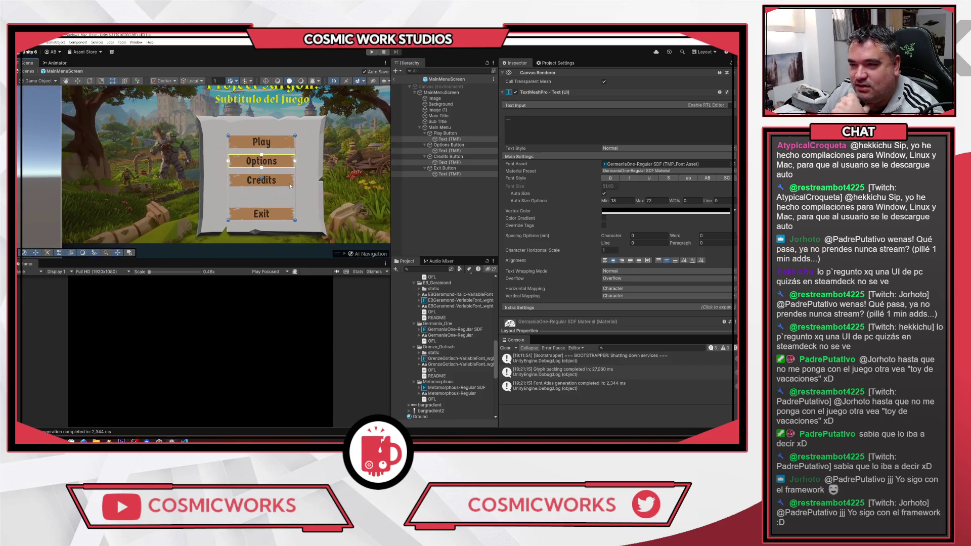
scroll(269, 218, up, 1)
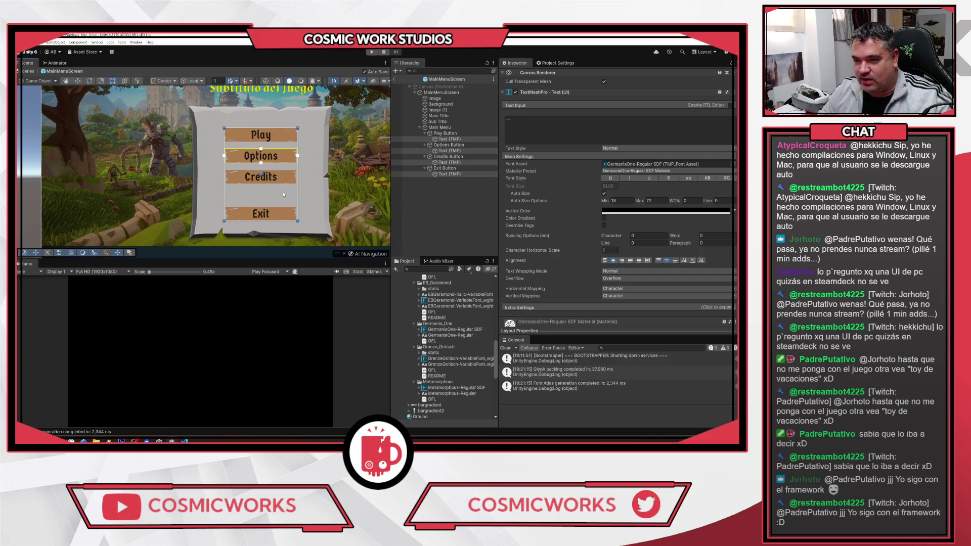
scroll(270, 157, up, 4)
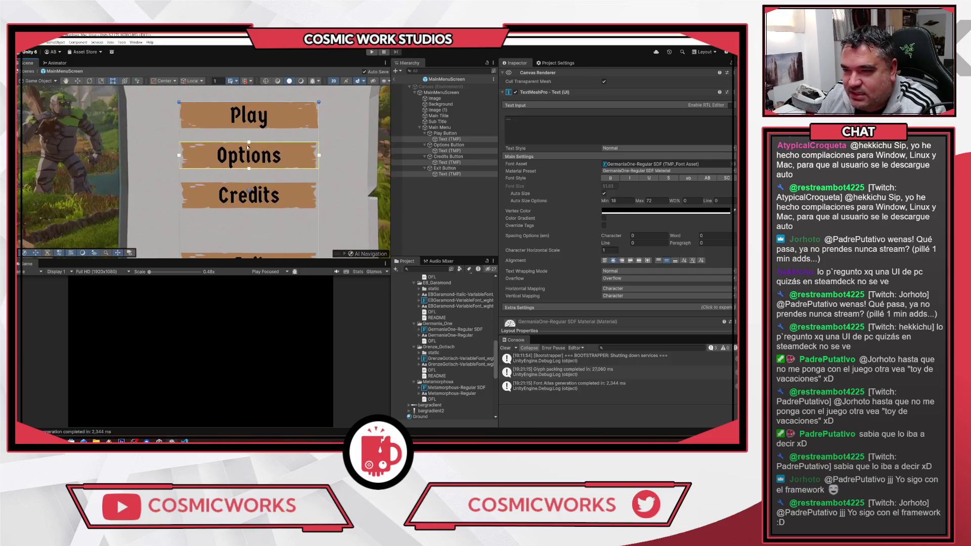
scroll(304, 167, down, 2)
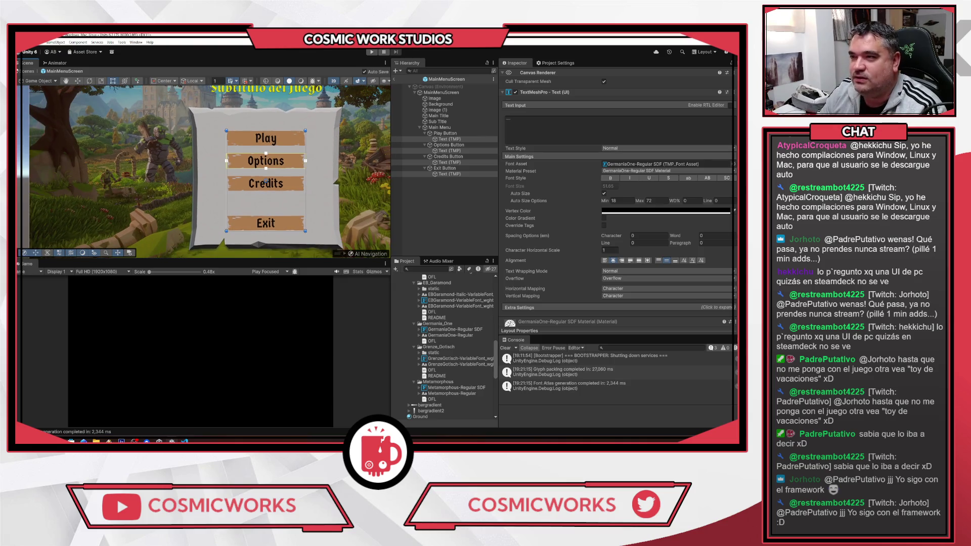
click(396, 80)
key(ctrl+p)
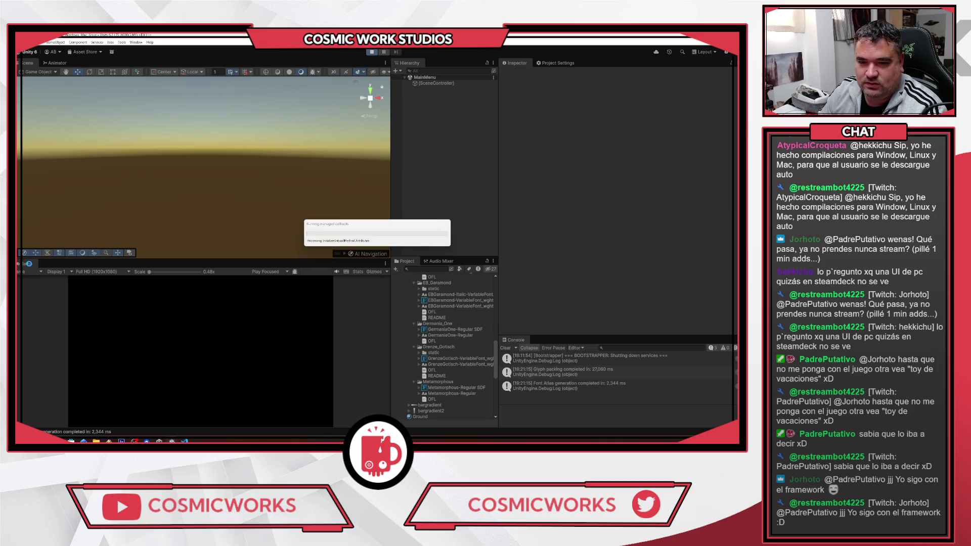
right_click(30, 266)
click(51, 268)
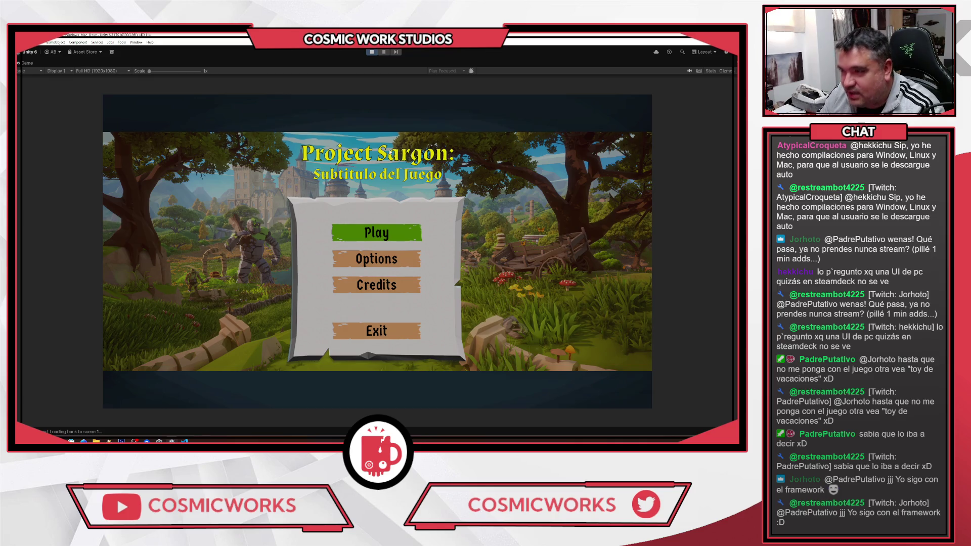
key(ctrl+p)
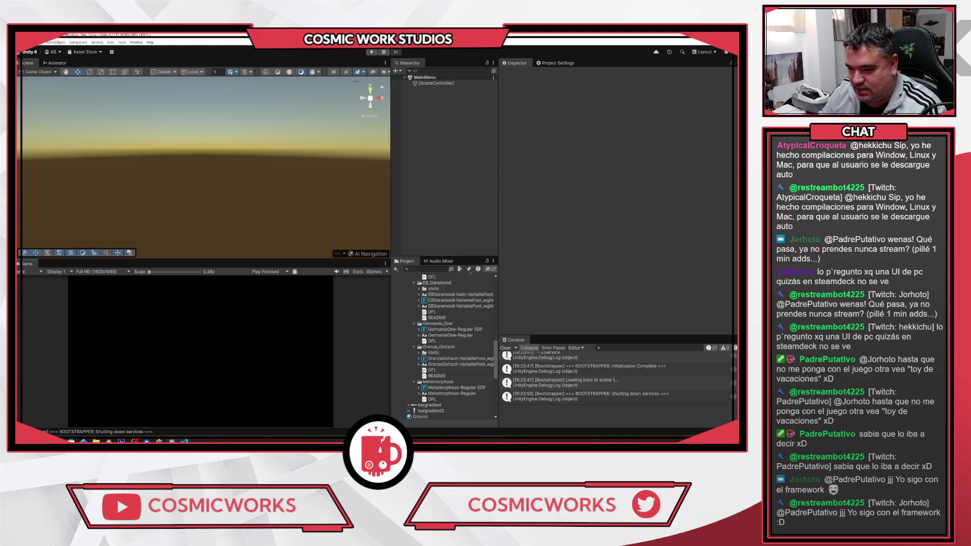
click(445, 329)
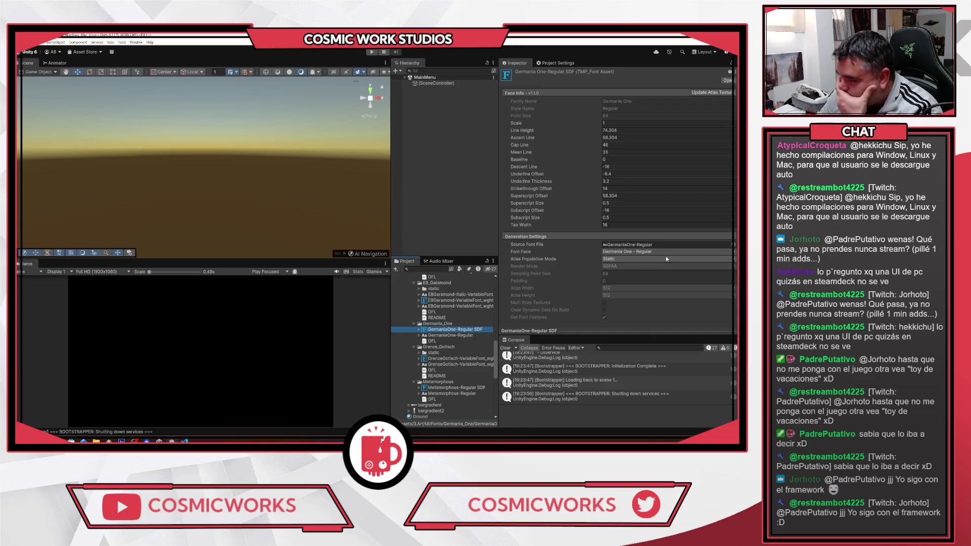
Step: Look over the font's glyph table, then enter Play Mode with Ctrl+P to preview the main menu
scroll(647, 262, down, 8)
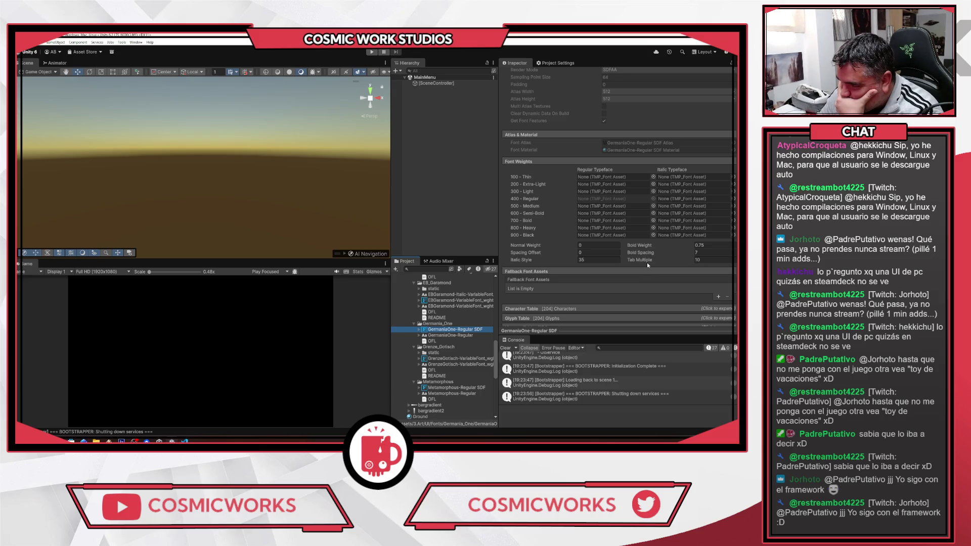
scroll(648, 264, down, 2)
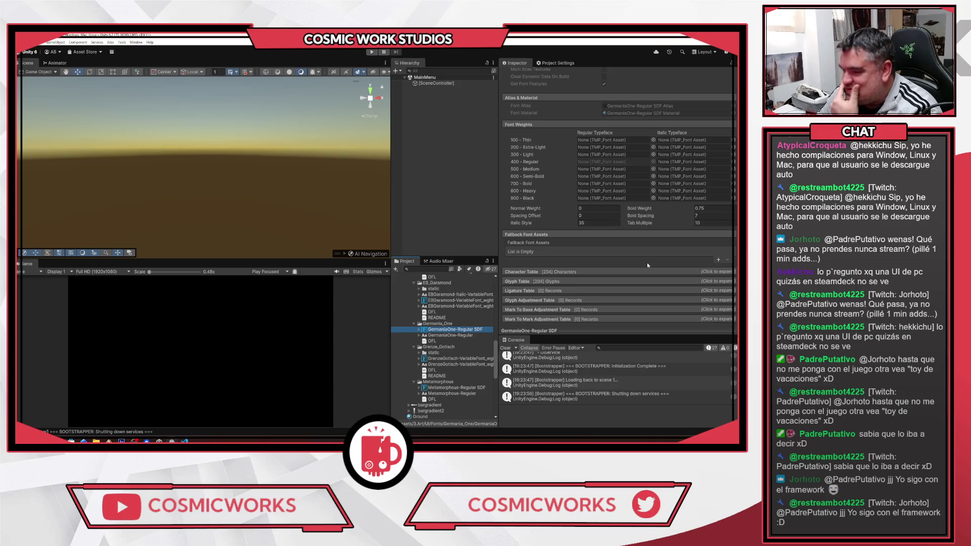
click(521, 281)
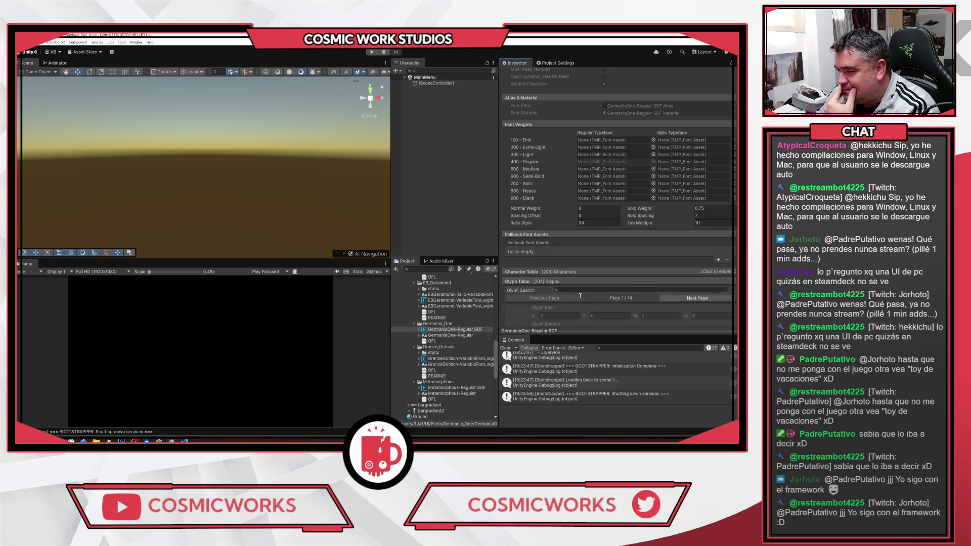
scroll(624, 305, down, 3)
scroll(573, 276, down, 15)
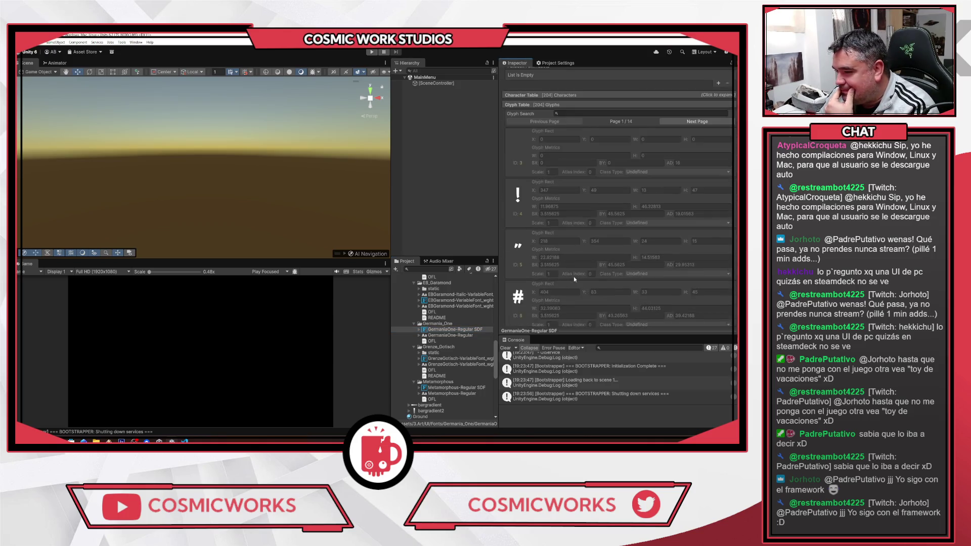
scroll(574, 277, down, 15)
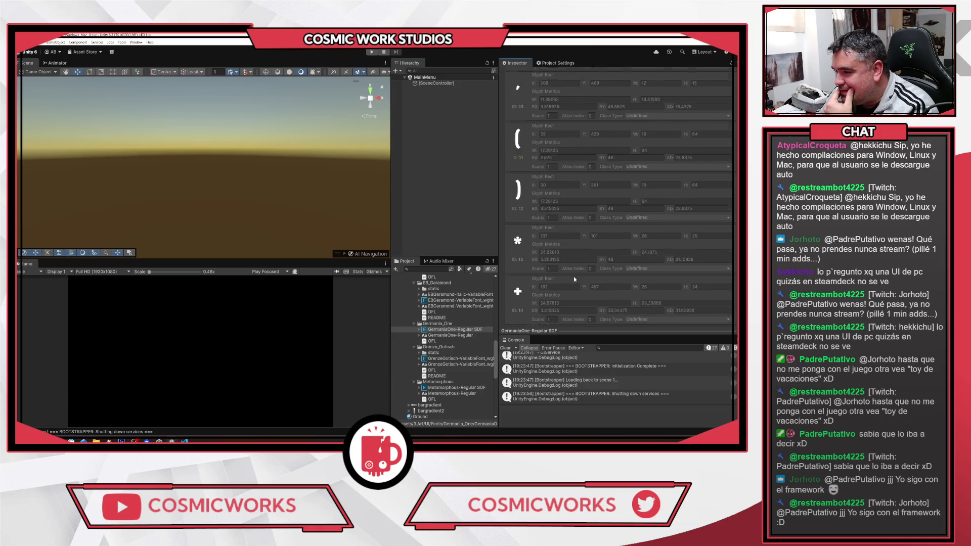
scroll(574, 277, up, 1)
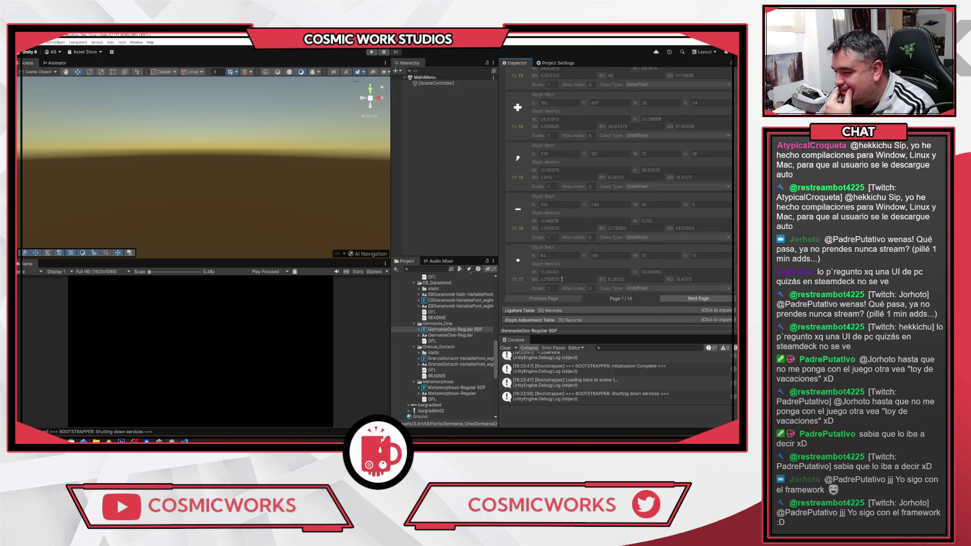
key(ctrl+p)
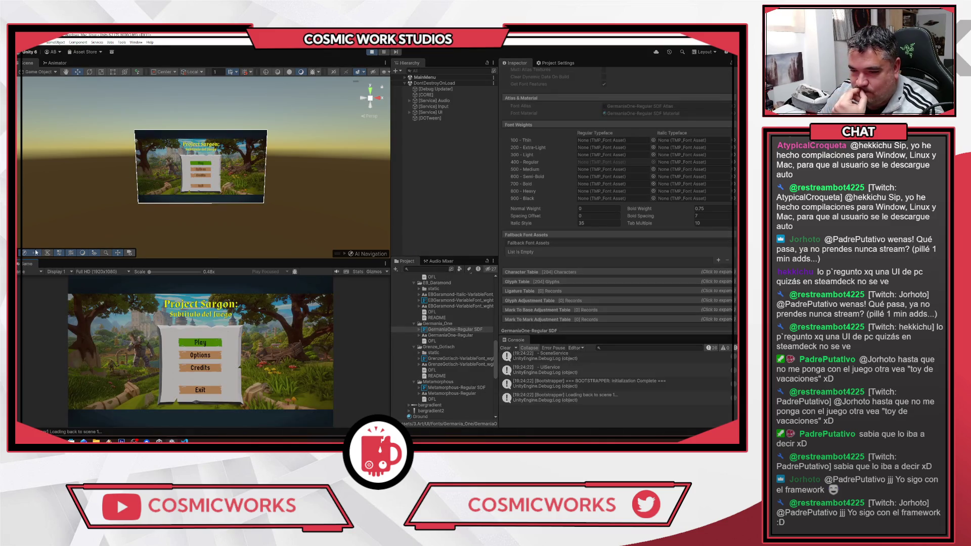
Step: Maximize the Game view, zoom in on the menu buttons, then restore the normal layout
right_click(28, 264)
click(61, 283)
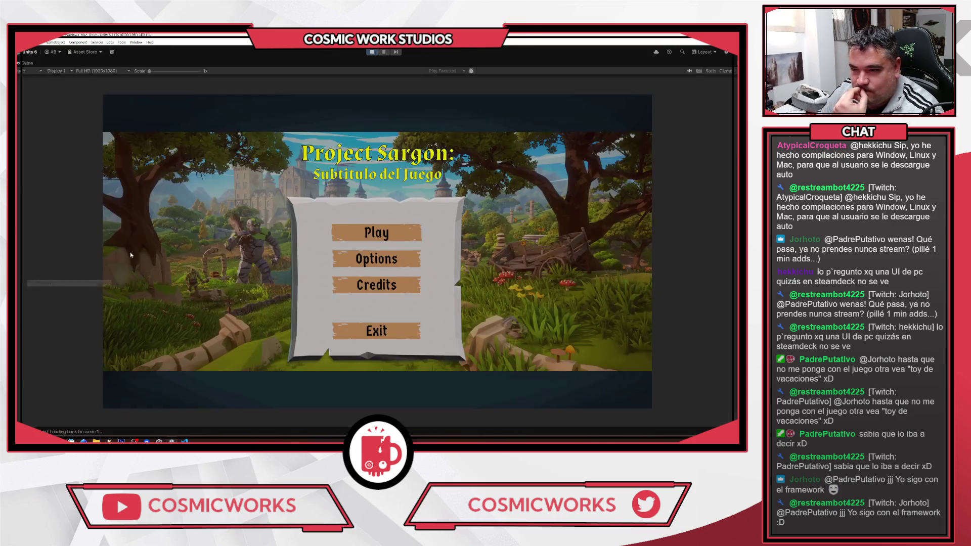
mouse_move(152, 70)
mouse_down()
mouse_move(181, 79)
mouse_move(148, 71)
mouse_up()
right_click(30, 63)
click(45, 84)
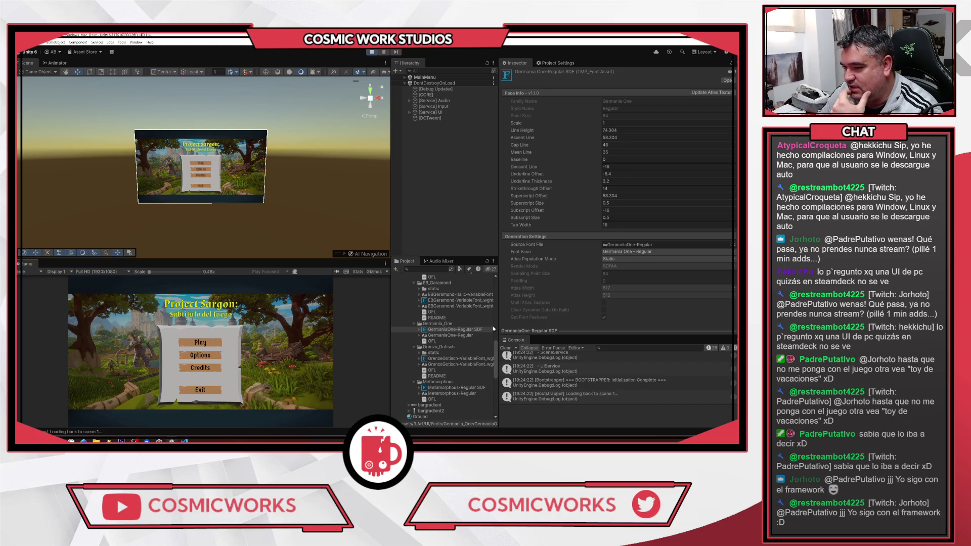
Step: Select the GermaniaOne-Regular SDF font asset and expand its Character Table
click(450, 330)
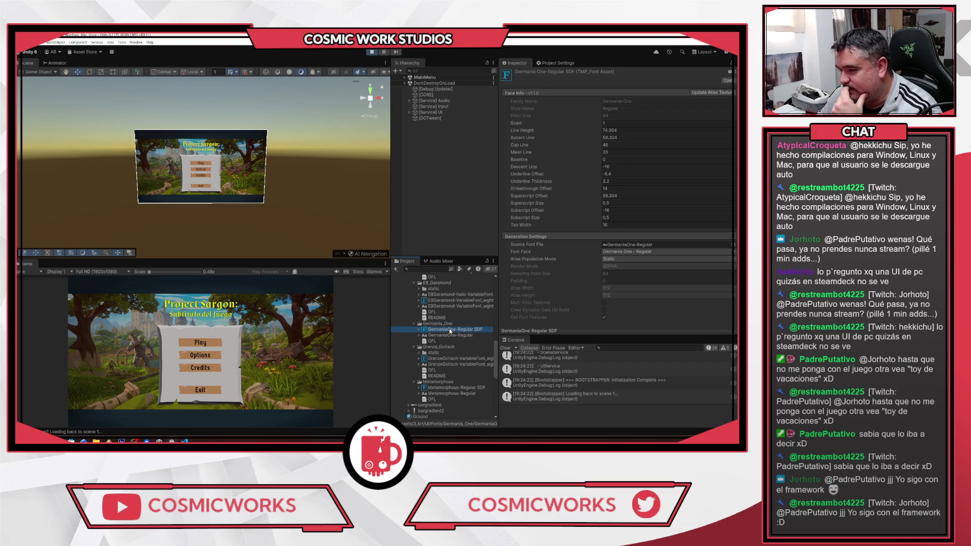
scroll(641, 281, down, 5)
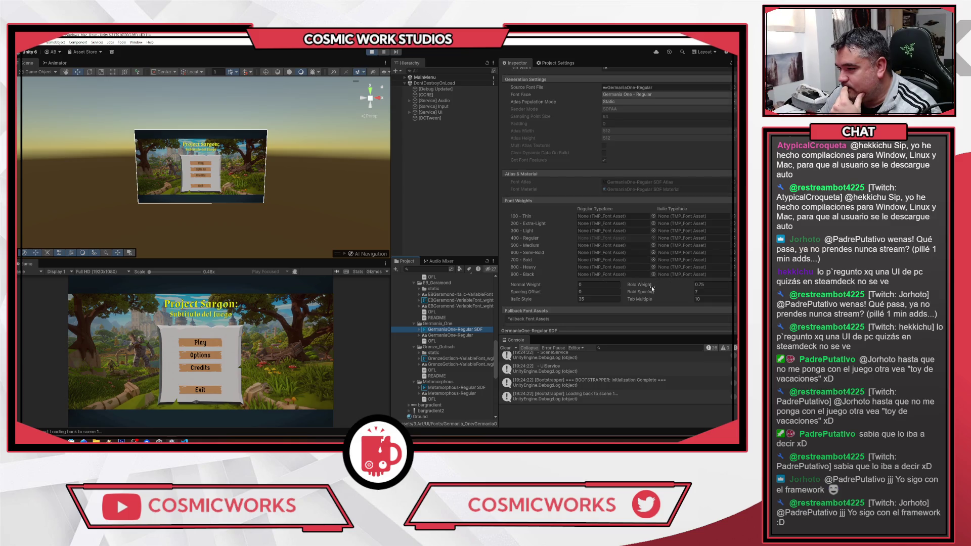
scroll(652, 288, down, 5)
click(516, 272)
scroll(516, 273, down, 5)
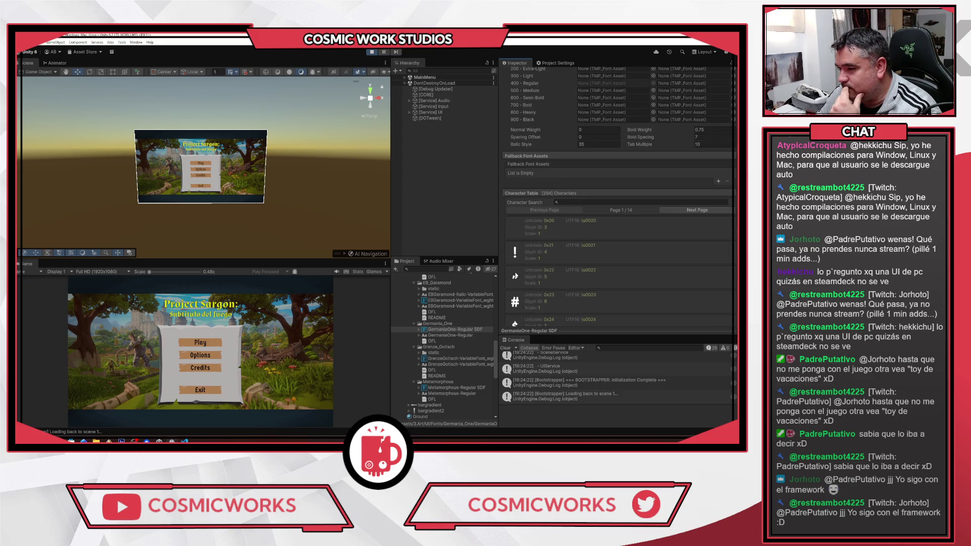
Step: Search the character table for 'P' and show its glyph rect (403, 178, 32×46)
click(587, 202)
text(P)
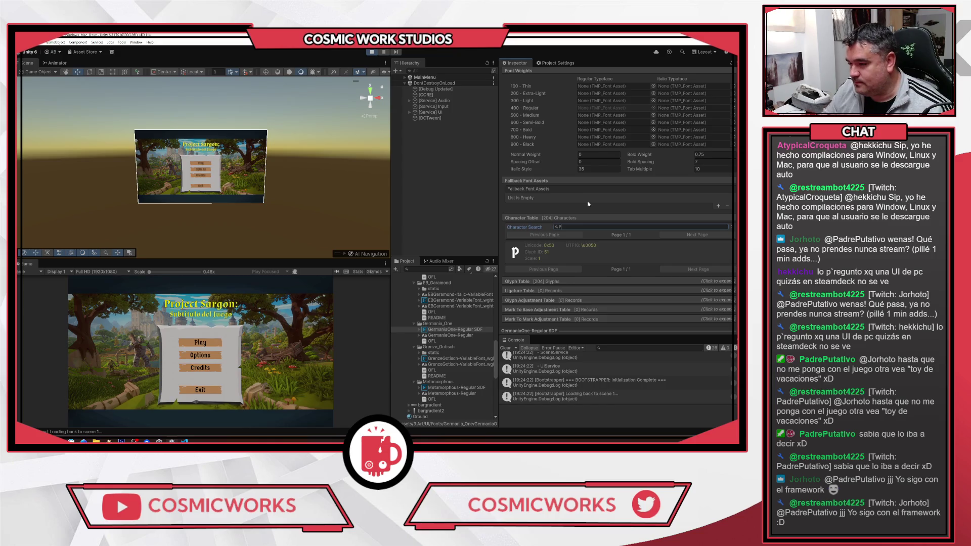
scroll(524, 253, up, 7)
scroll(525, 259, down, 7)
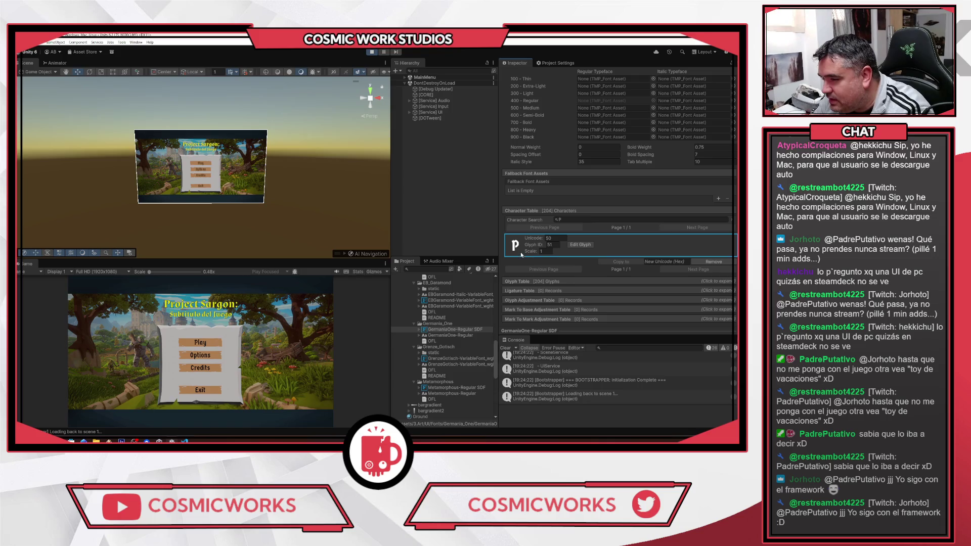
click(581, 245)
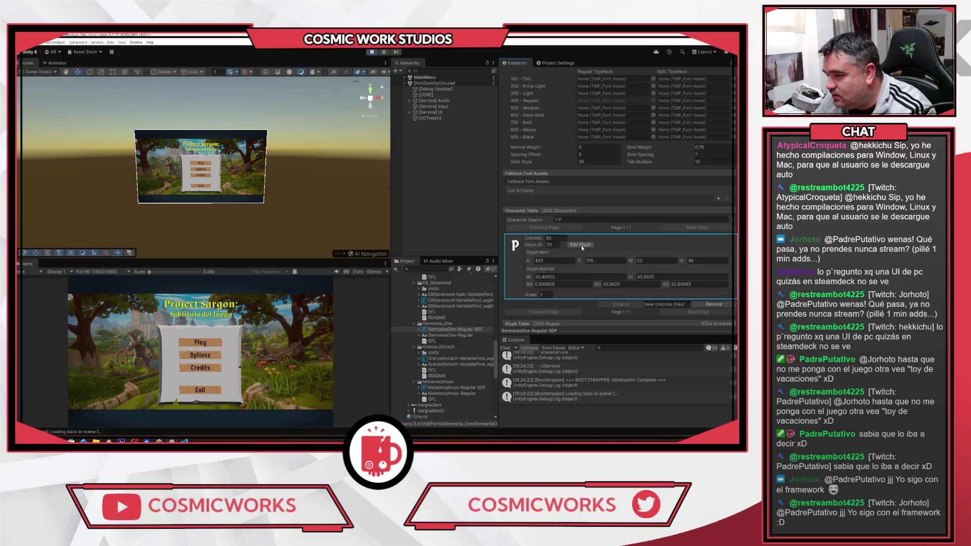
scroll(608, 272, down, 2)
scroll(609, 275, up, 1)
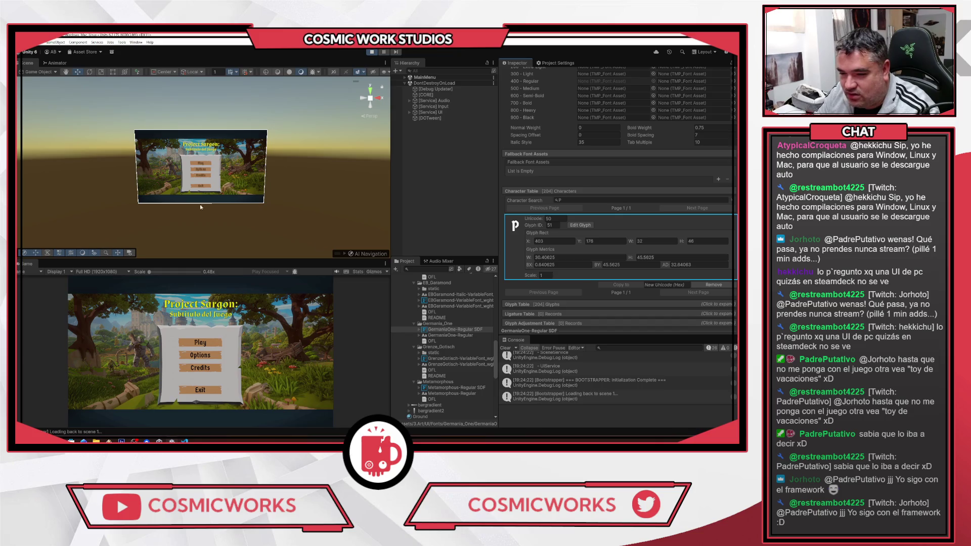
scroll(134, 216, up, 10)
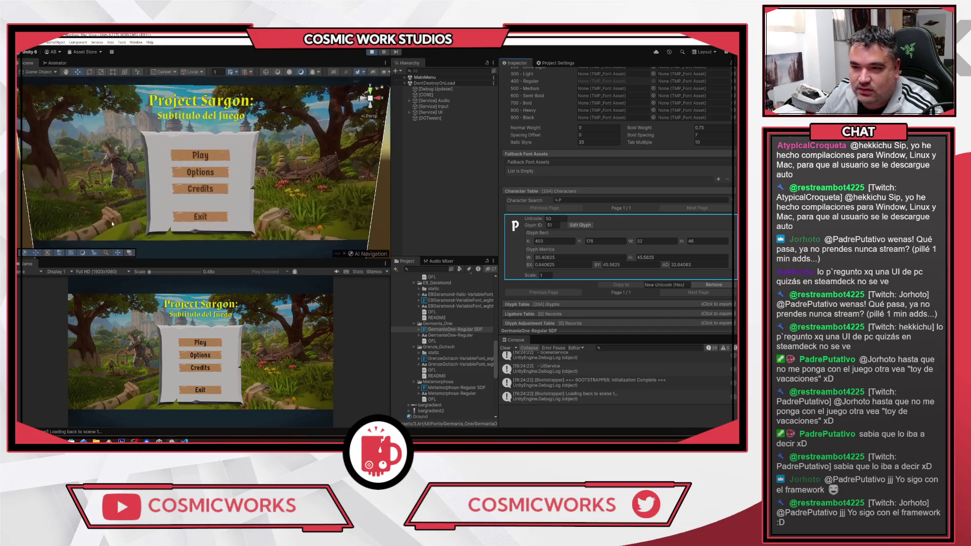
scroll(134, 216, up, 8)
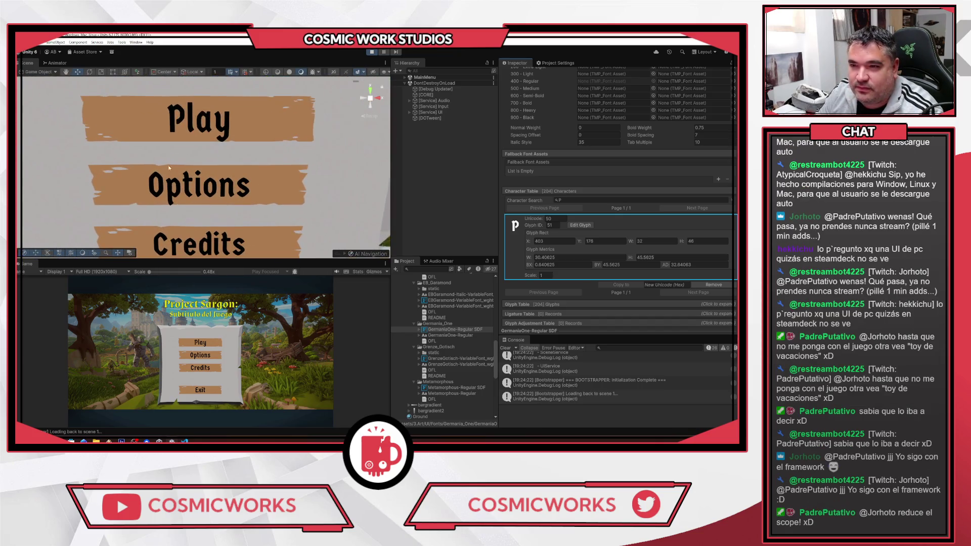
scroll(172, 106, up, 8)
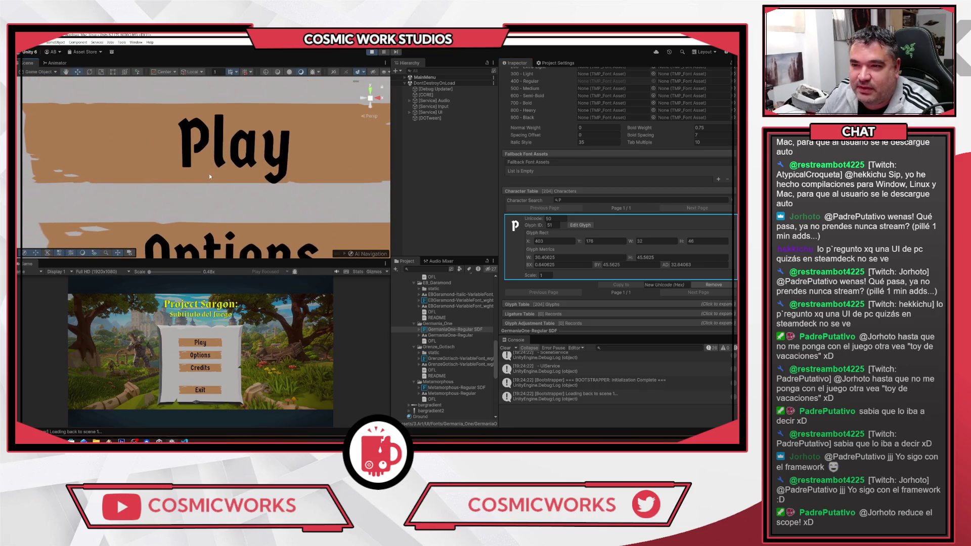
scroll(209, 176, up, 5)
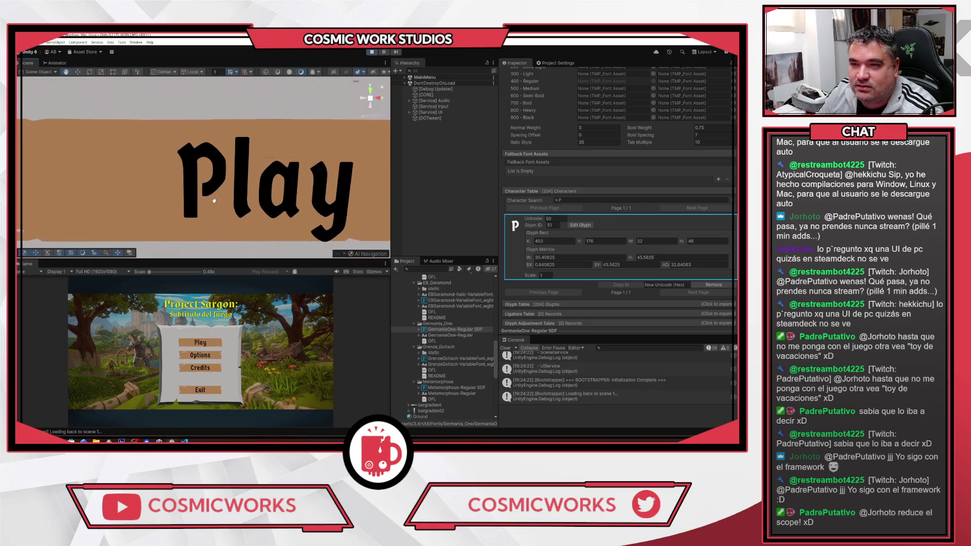
scroll(182, 124, down, 5)
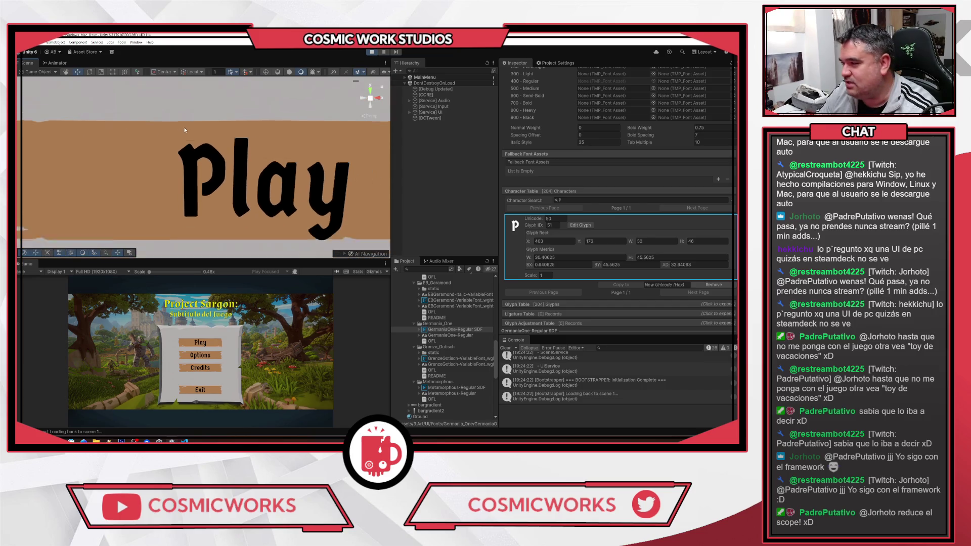
scroll(186, 134, down, 5)
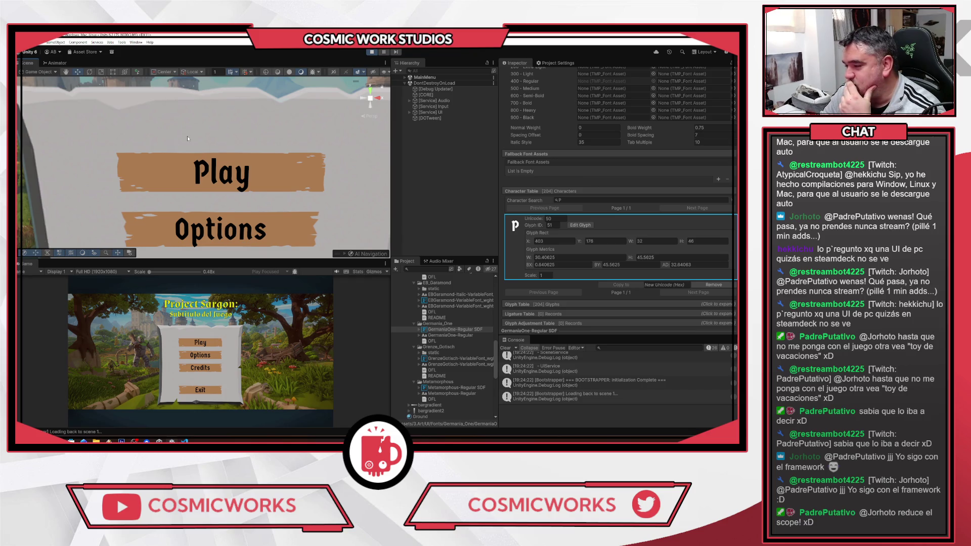
scroll(187, 136, down, 5)
scroll(187, 135, down, 5)
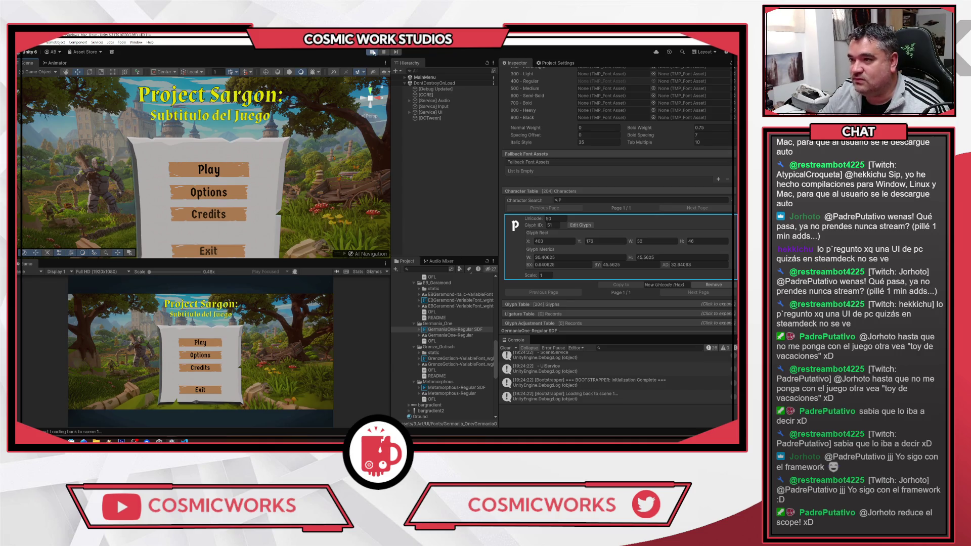
click(372, 52)
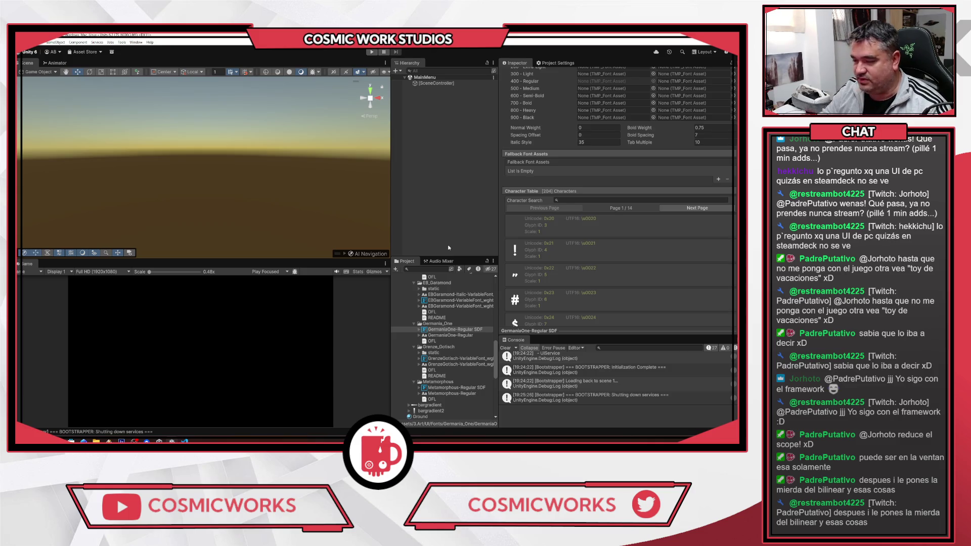
Step: Deselect the font and collapse the EB_Garamond, Germania_One, Grenze_Gotisch, Metamorphous, Cinzel_Decorative and Almendra folders
click(420, 225)
click(414, 282)
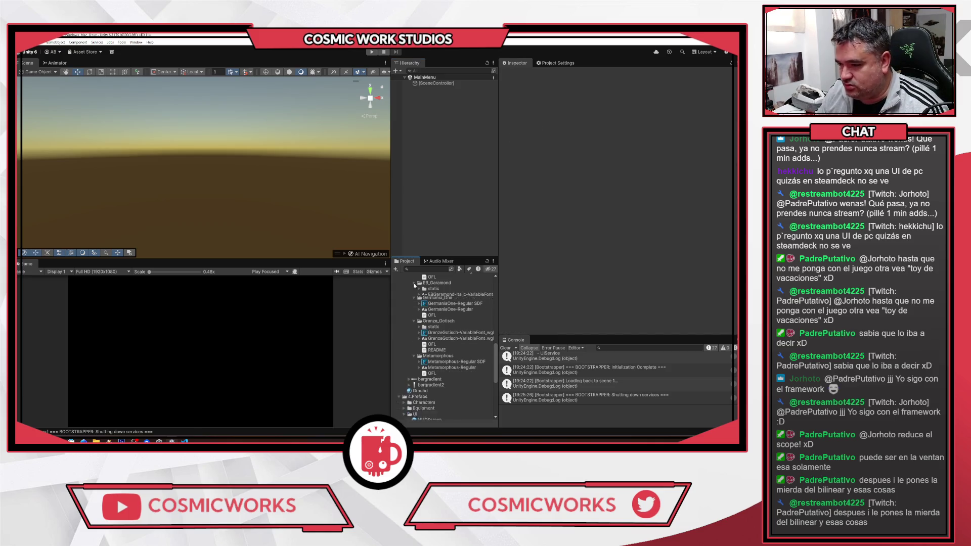
click(412, 290)
click(414, 294)
click(413, 300)
scroll(431, 307, up, 3)
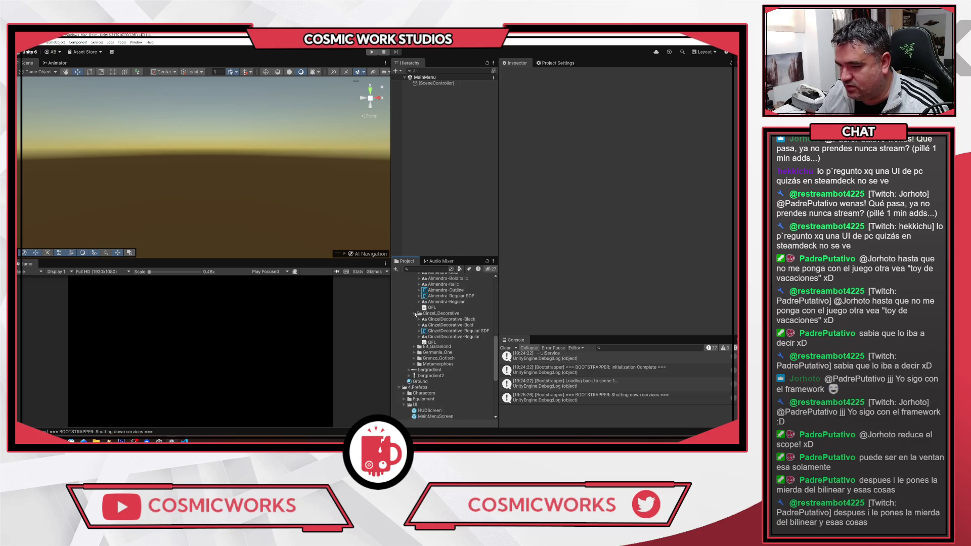
click(415, 314)
scroll(415, 315, up, 3)
click(412, 328)
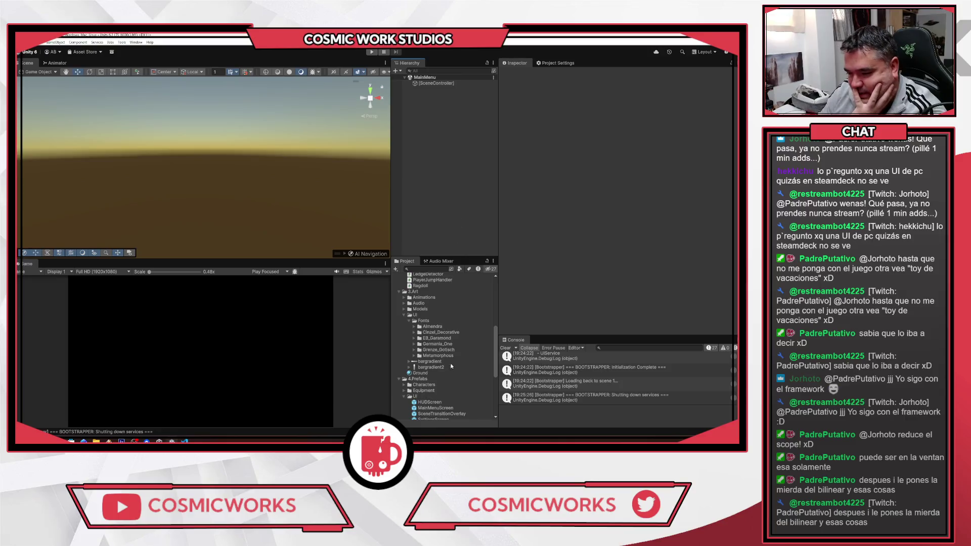
Step: Open the MainMenuScreen prefab in Prefab Mode, then open MainMenuScreen.cs in the code editor
double_click(436, 408)
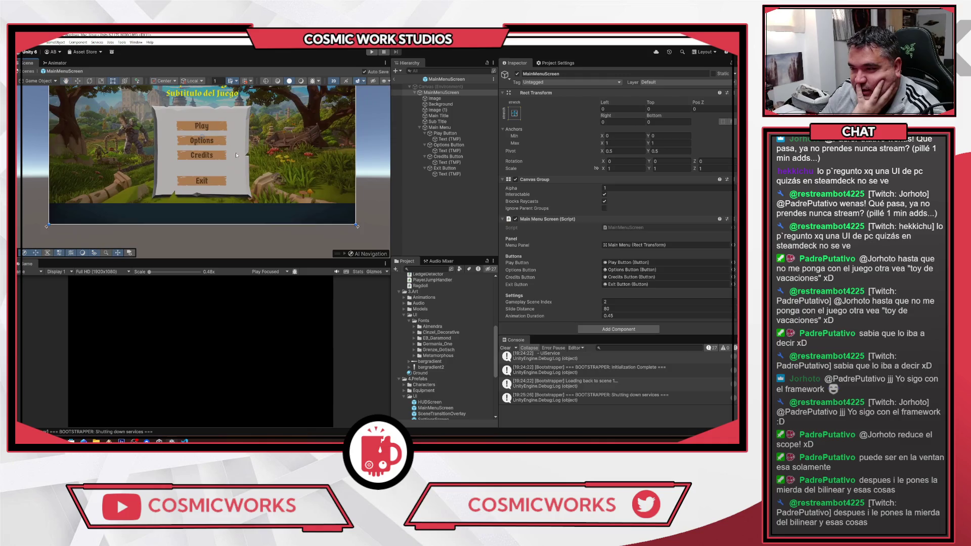
scroll(327, 169, up, 3)
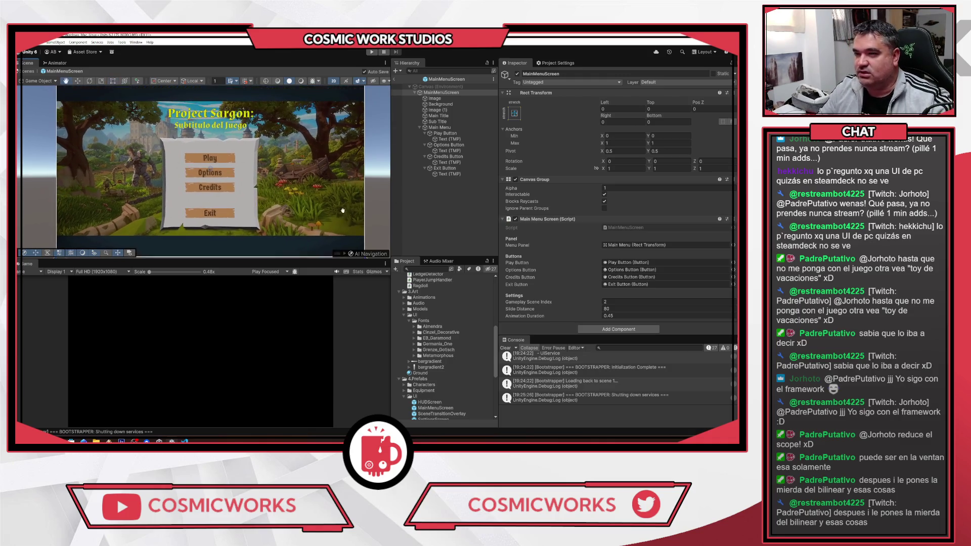
double_click(629, 229)
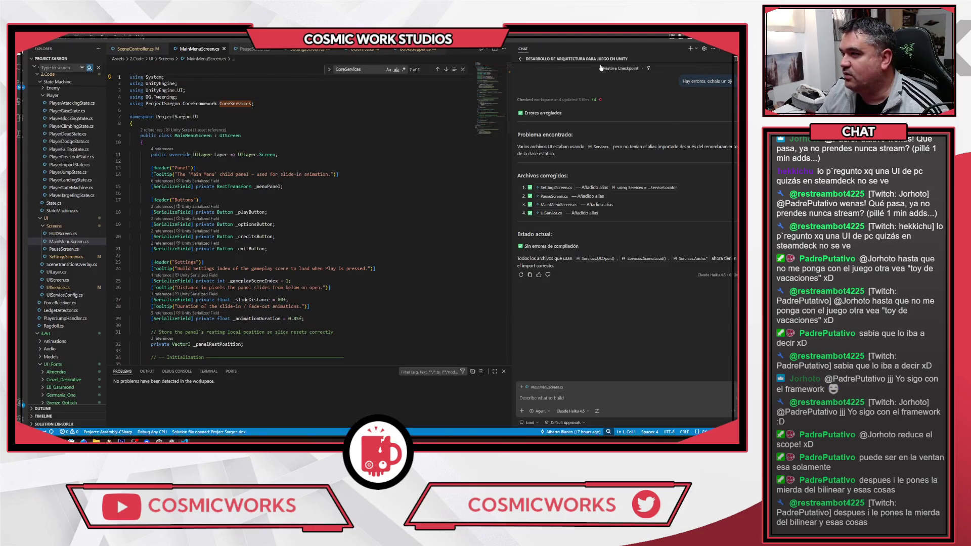
Step: Close the assistant chat pane in VS Code to clear the editor
click(736, 59)
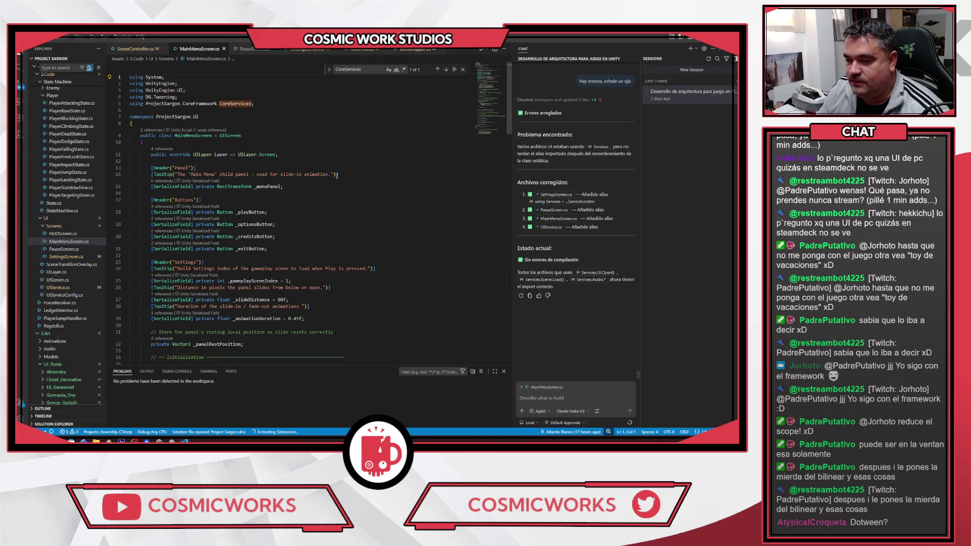
click(735, 61)
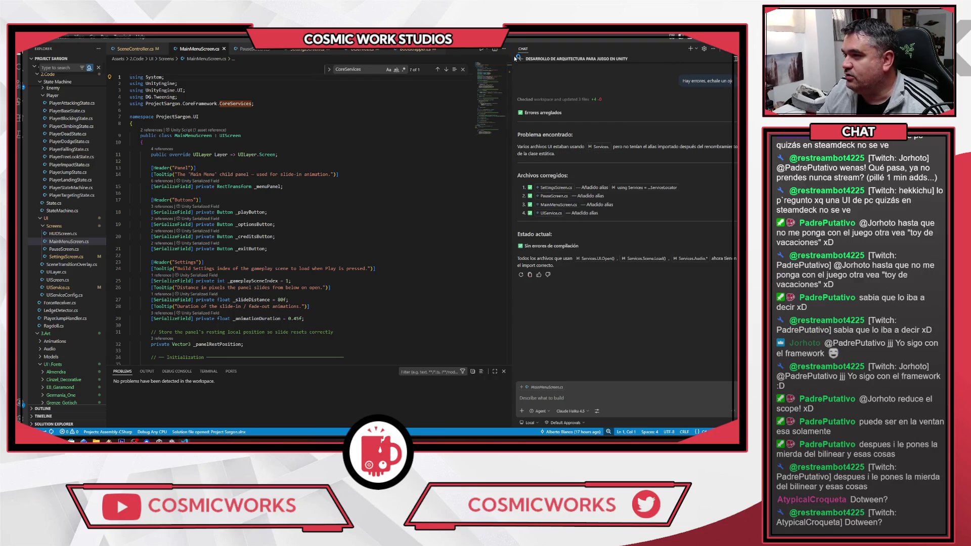
key(ctrl+alt+b)
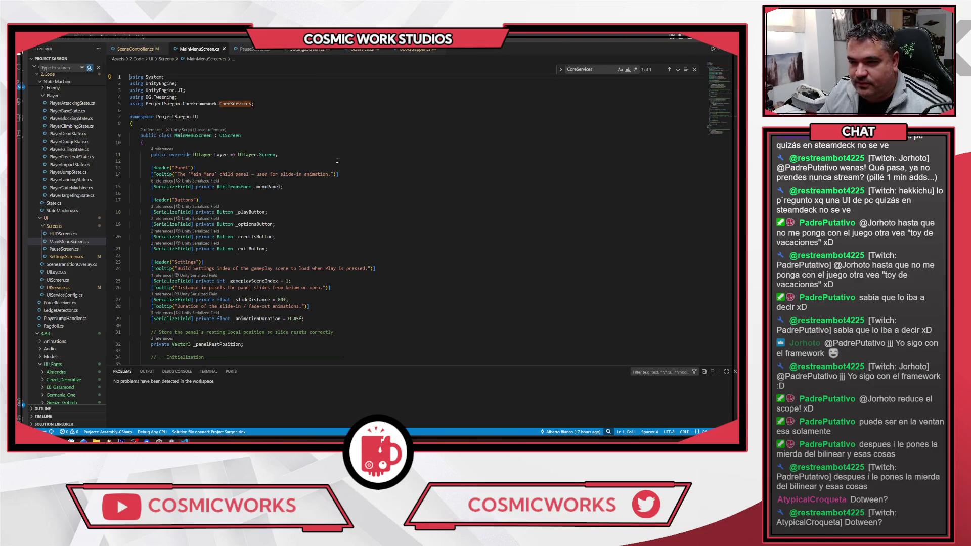
scroll(339, 159, down, 1)
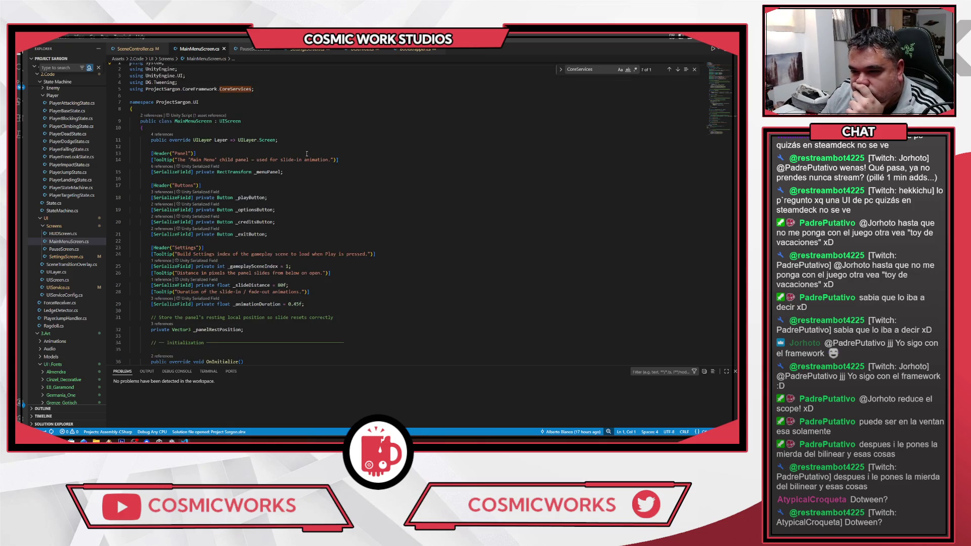
Step: Highlight the references of the _menuPanel and _panelRestPosition fields
click(269, 170)
scroll(469, 221, down, 5)
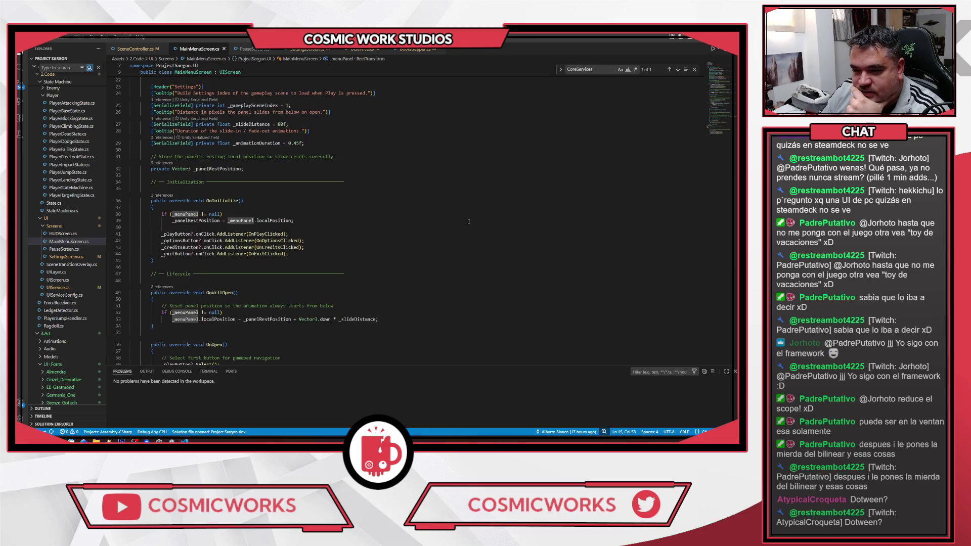
scroll(469, 221, down, 2)
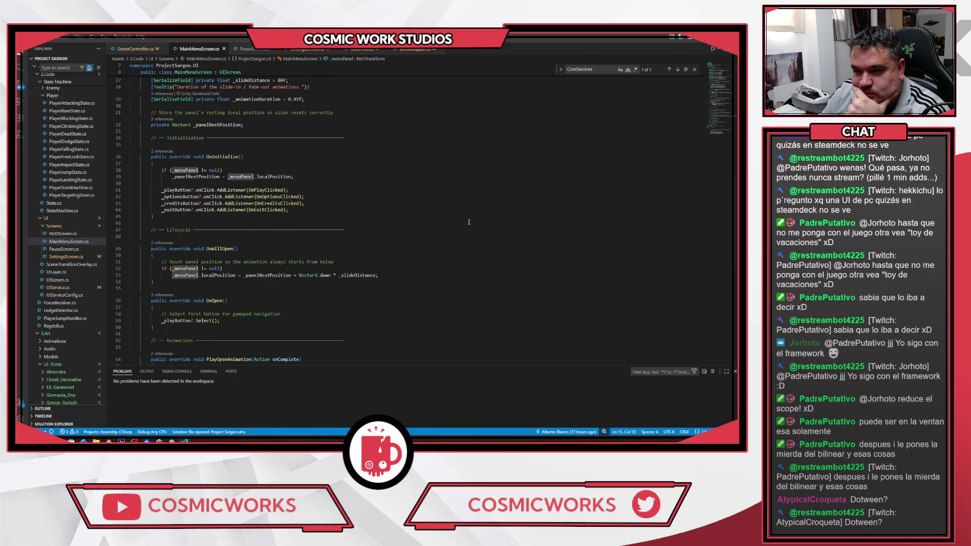
click(196, 177)
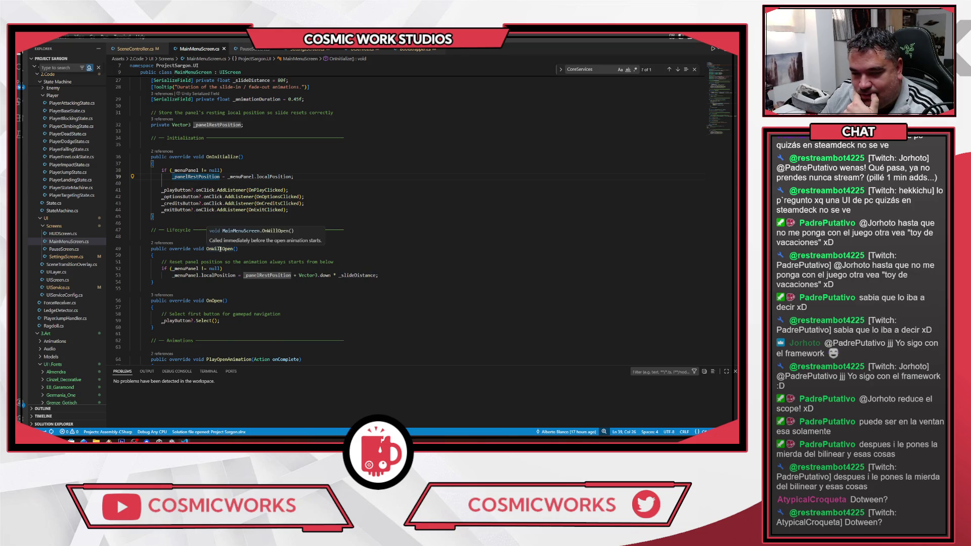
Step: Trace _panelRestPosition and _menuPanel uses through OnWillOpen and the slide-in tween
scroll(222, 249, down, 2)
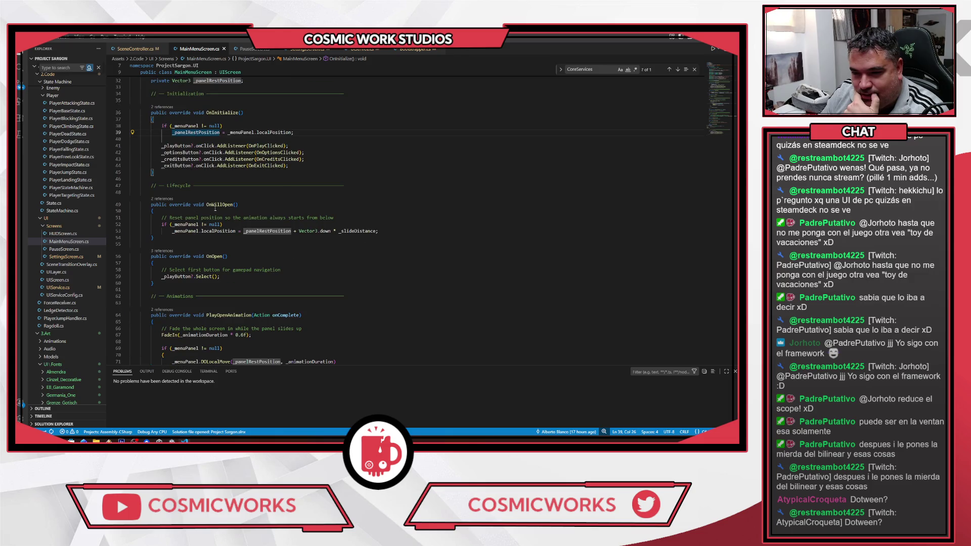
click(243, 212)
click(212, 205)
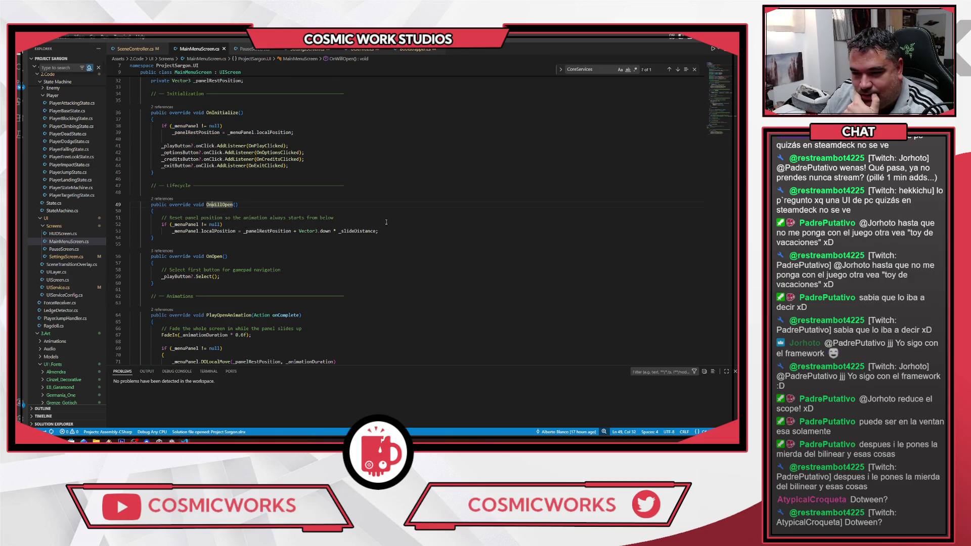
click(276, 231)
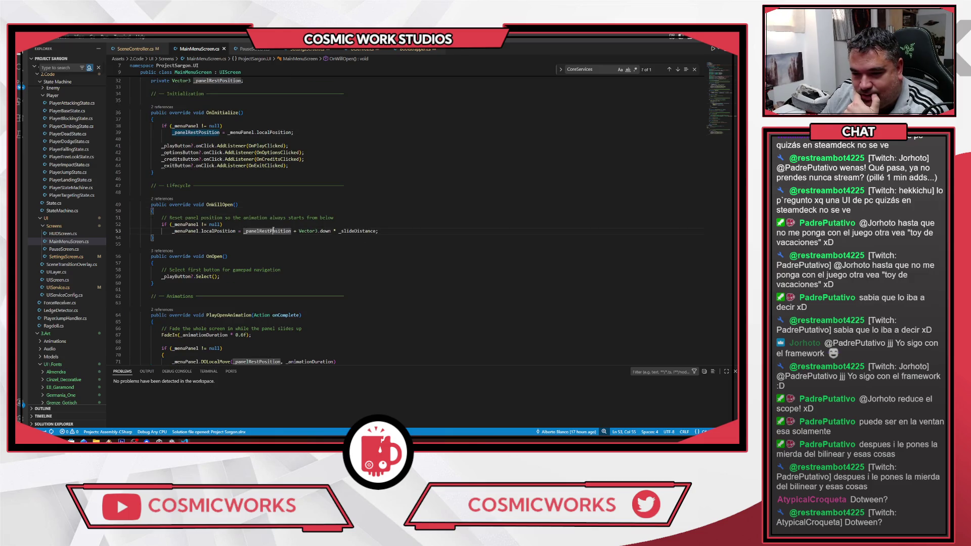
click(191, 231)
scroll(437, 273, down, 3)
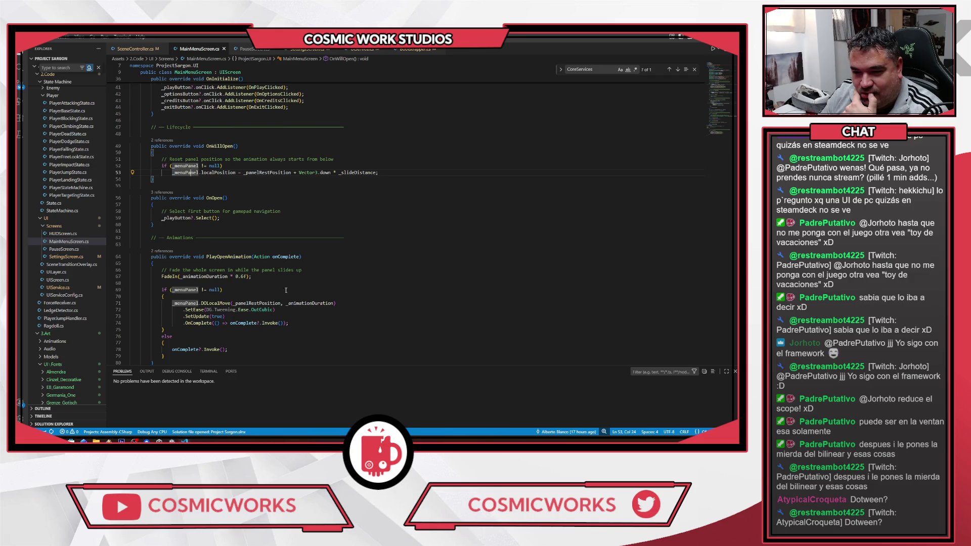
click(264, 303)
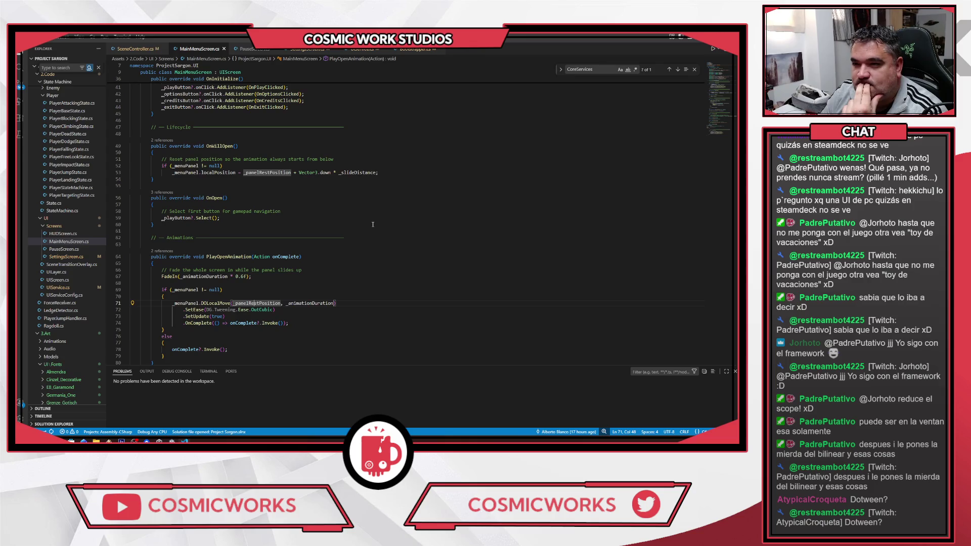
Step: Highlight _slideDistance, localPosition and _menuPanel uses, then return to Unity
click(367, 173)
scroll(432, 203, up, 8)
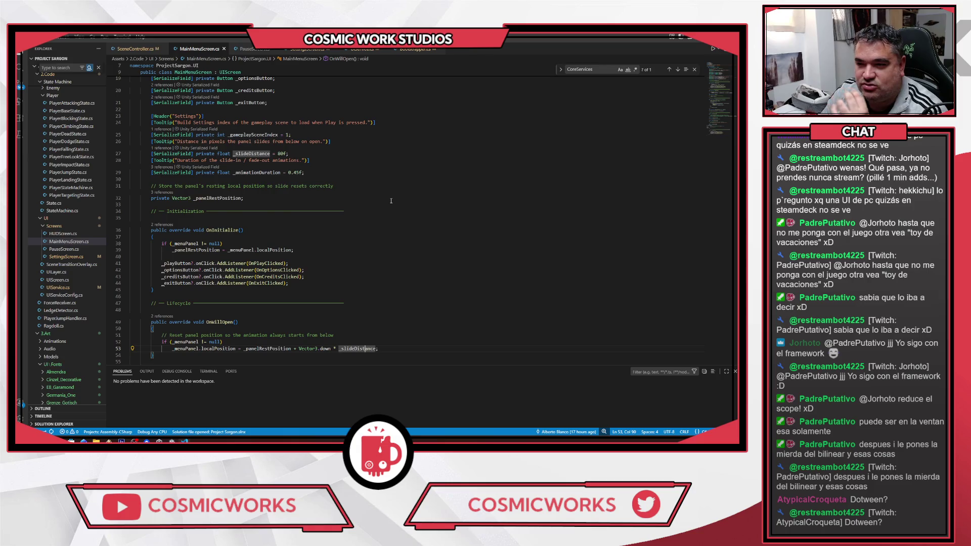
scroll(391, 201, down, 10)
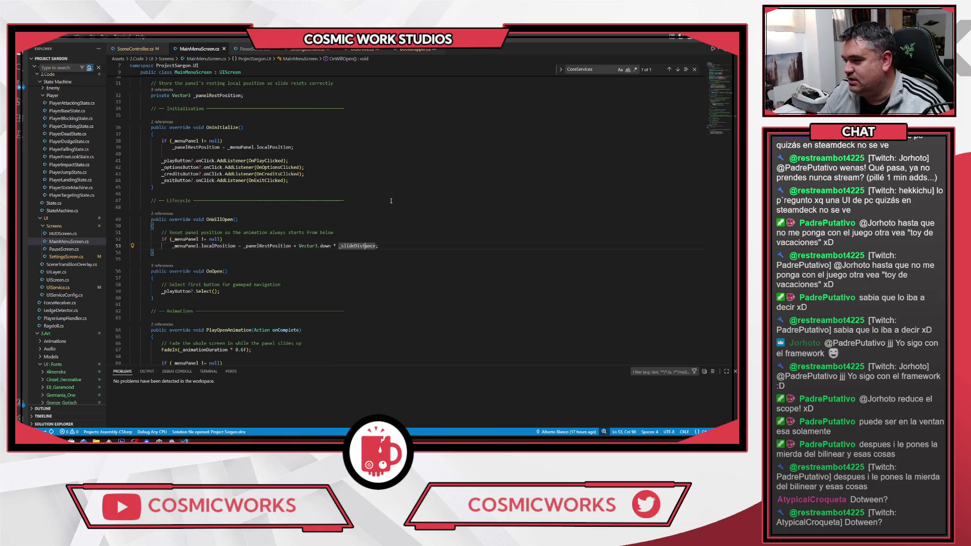
scroll(392, 201, up, 2)
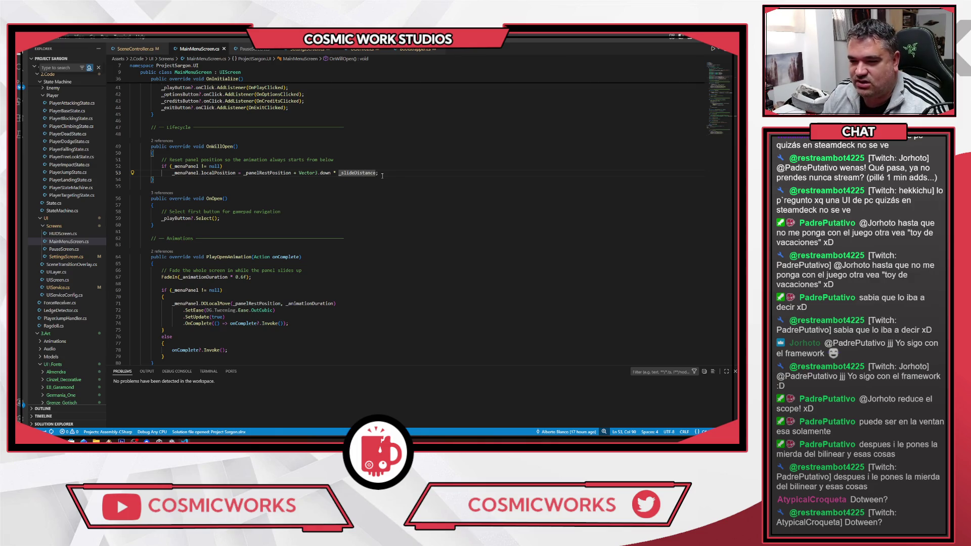
click(219, 173)
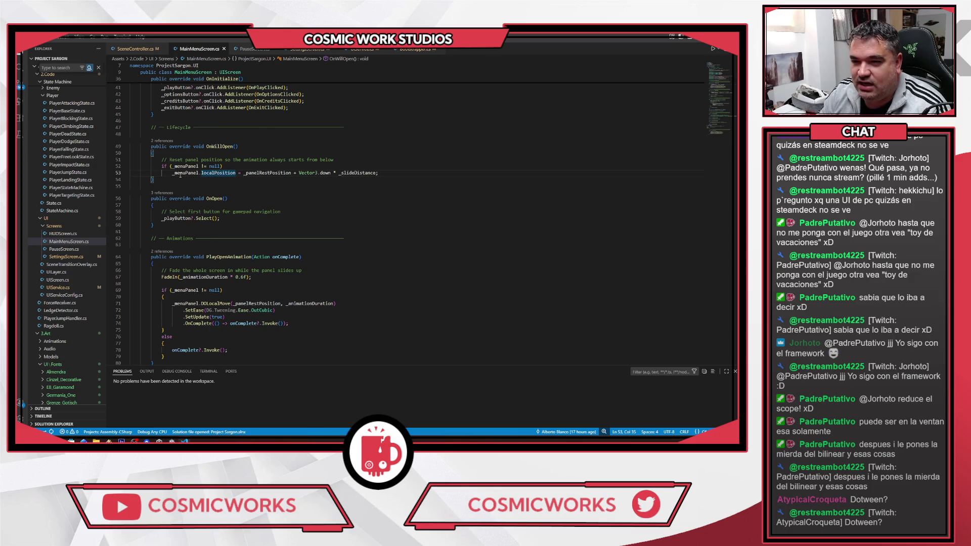
click(180, 173)
key(alt+Tab)
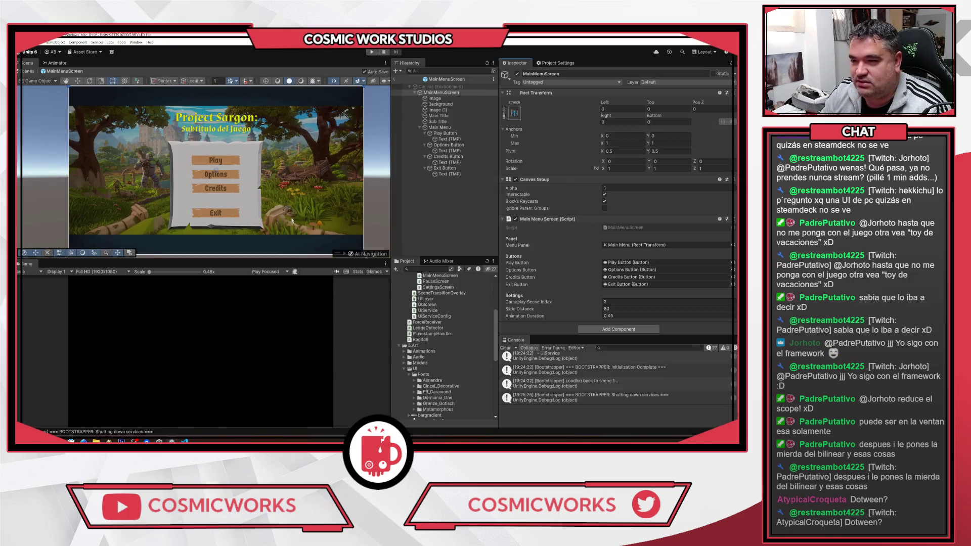
Step: Select Main Menu to confirm its 650 × 600 Rect Transform, then switch back to Visual Studio Code
click(251, 166)
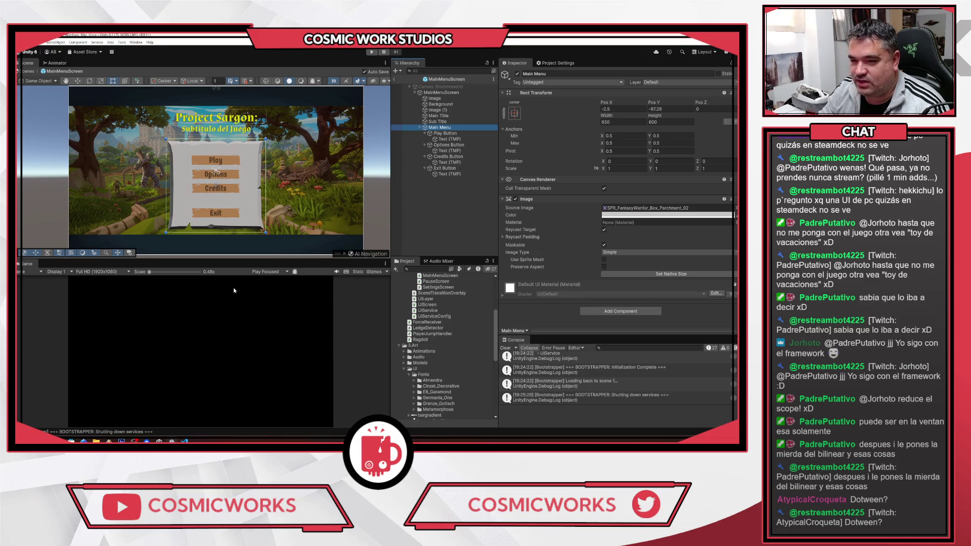
click(184, 441)
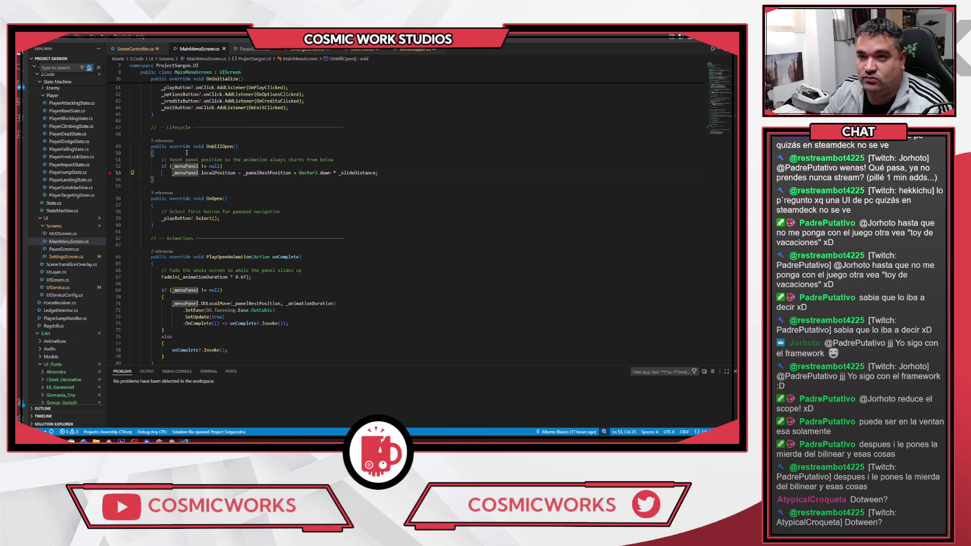
Step: Attach the VS Code debugger to Unity, breakpoint the line 71 slide-in tween, and return to Unity
click(19, 101)
click(50, 49)
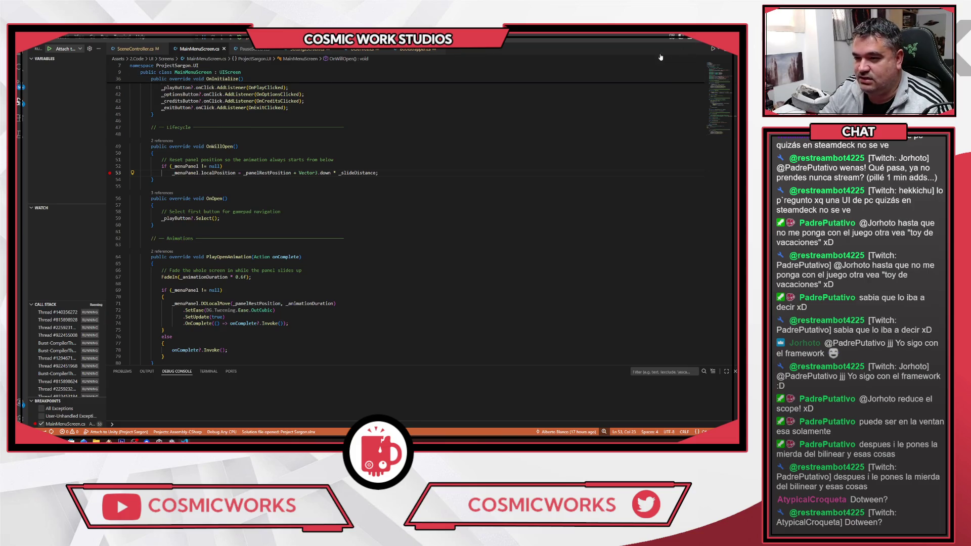
click(195, 303)
key(F9)
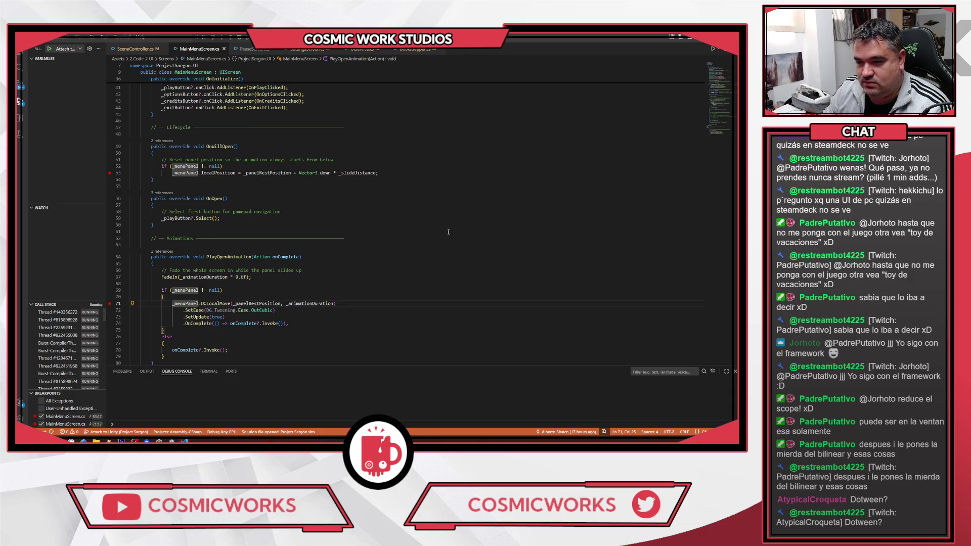
key(alt+Tab)
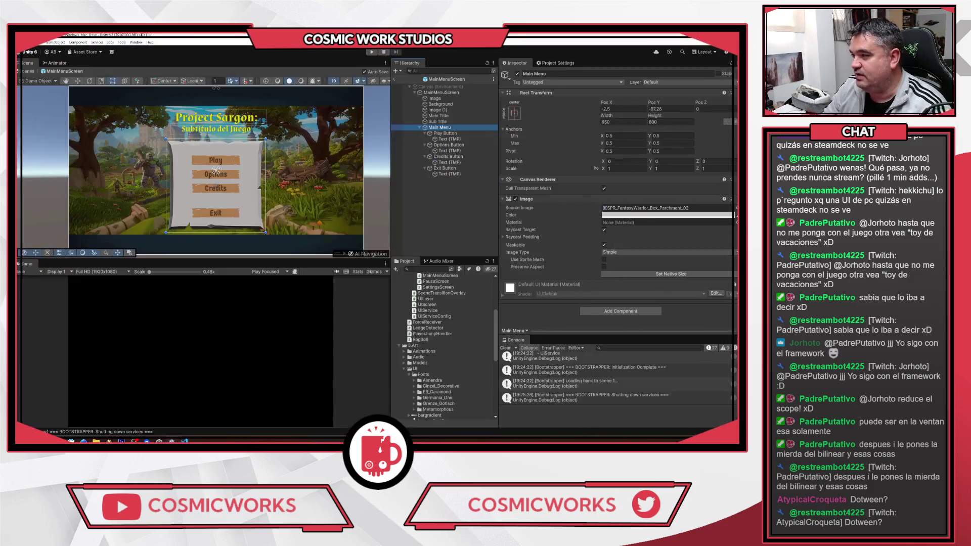
Step: Exit the prefab to the MainMenu scene, enter Play mode, and maximize the debugger paused at line 71
click(394, 80)
click(371, 52)
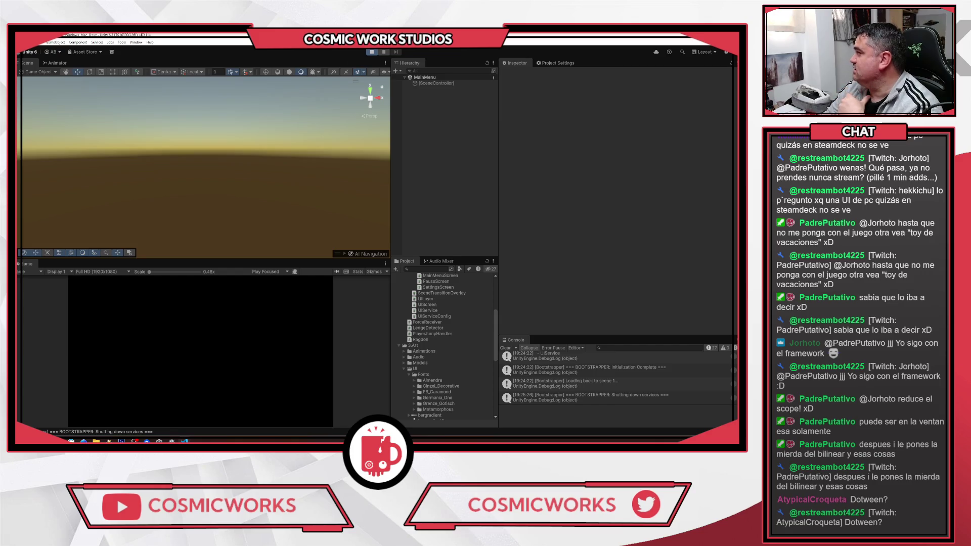
click(650, 72)
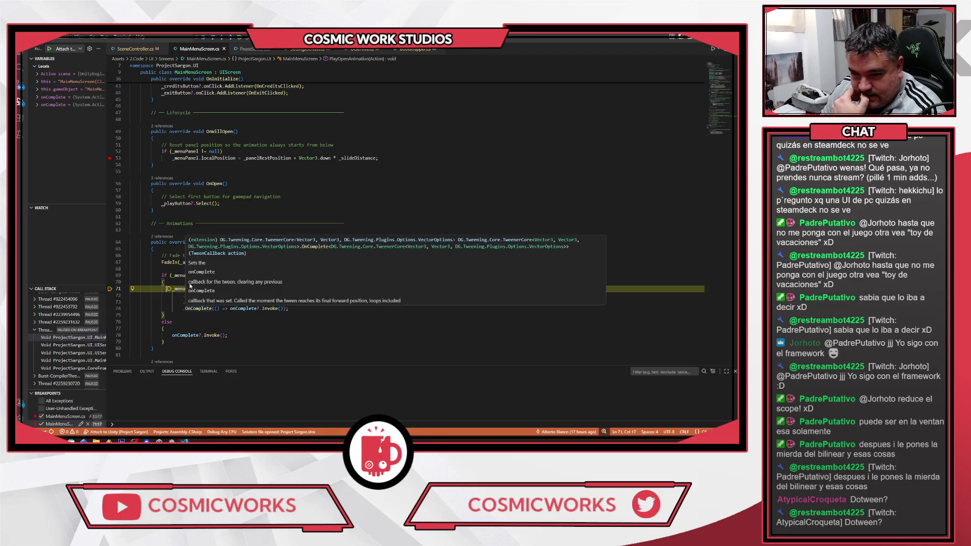
Step: Inspect _menuPanel's anchoredPosition, _panelRestPosition (-2.50, -97.26, 0.00) and _animationDuration 0.45 while paused
mouse_move(181, 288)
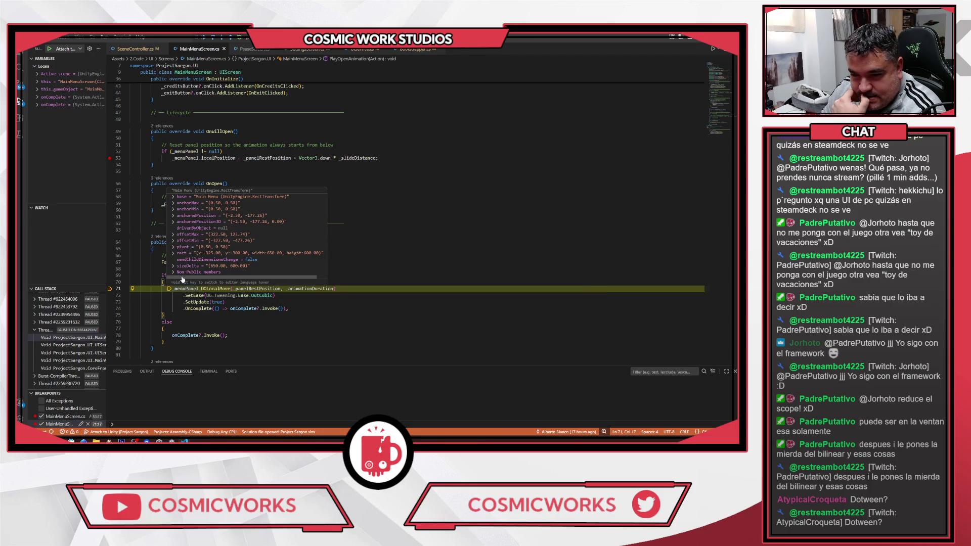
click(172, 217)
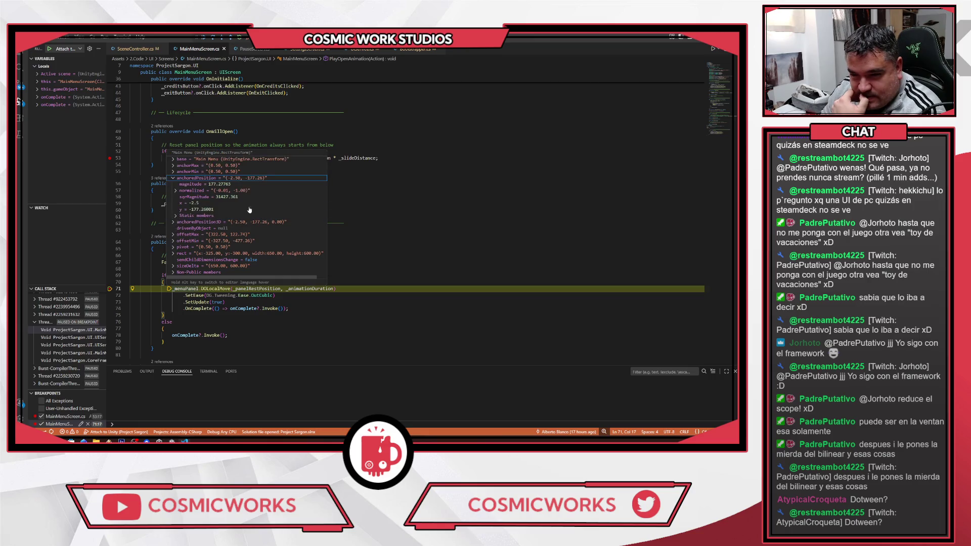
mouse_move(271, 291)
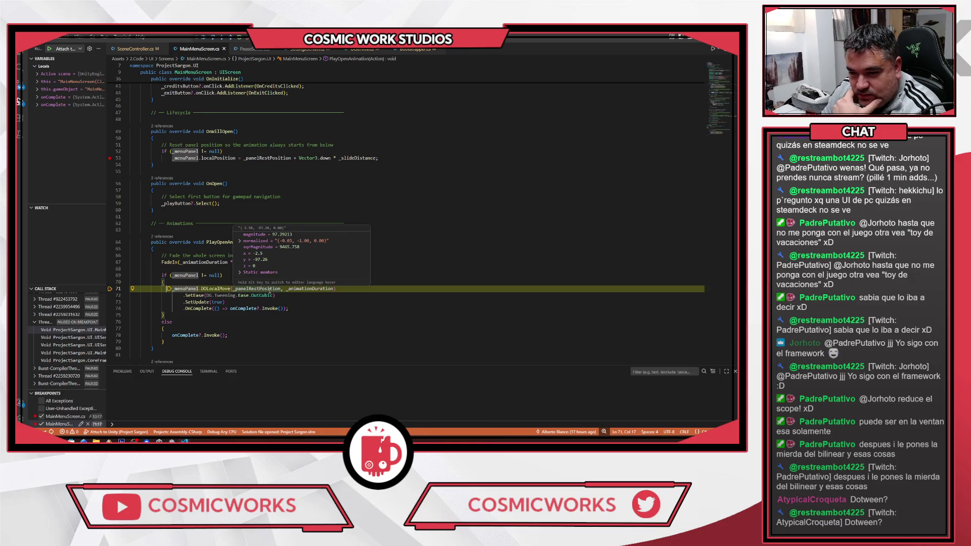
mouse_move(256, 264)
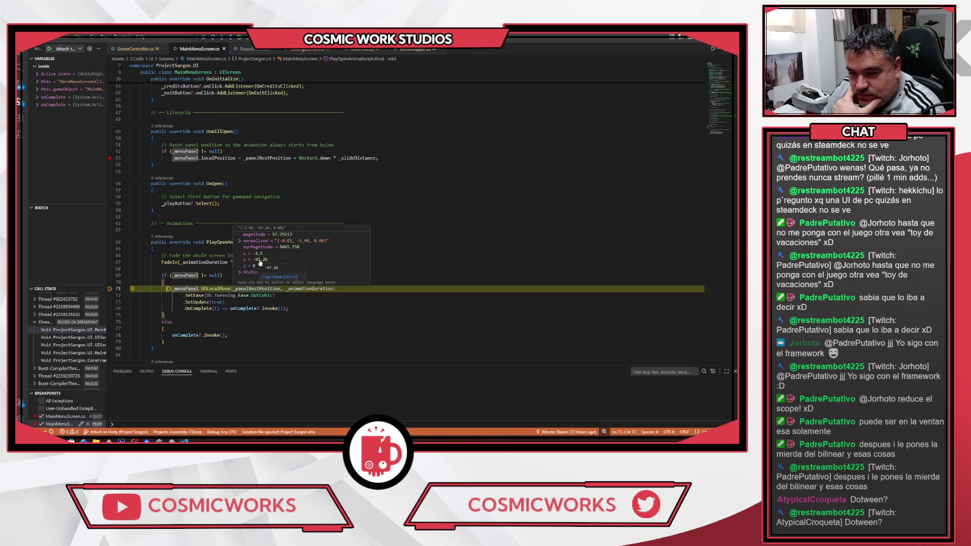
mouse_move(308, 290)
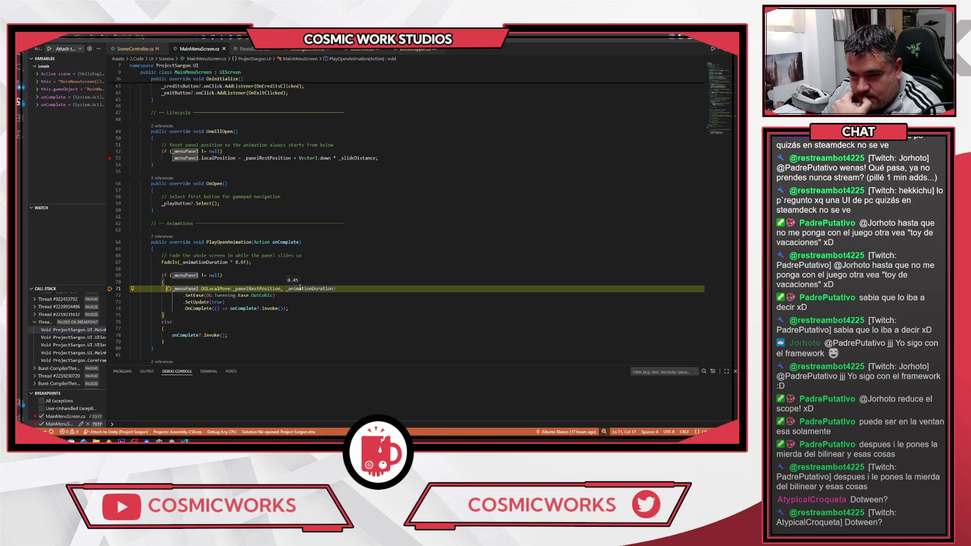
Step: Change _slideDistance to 800f and save MainMenuScreen.cs
scroll(337, 274, up, 6)
scroll(338, 275, up, 3)
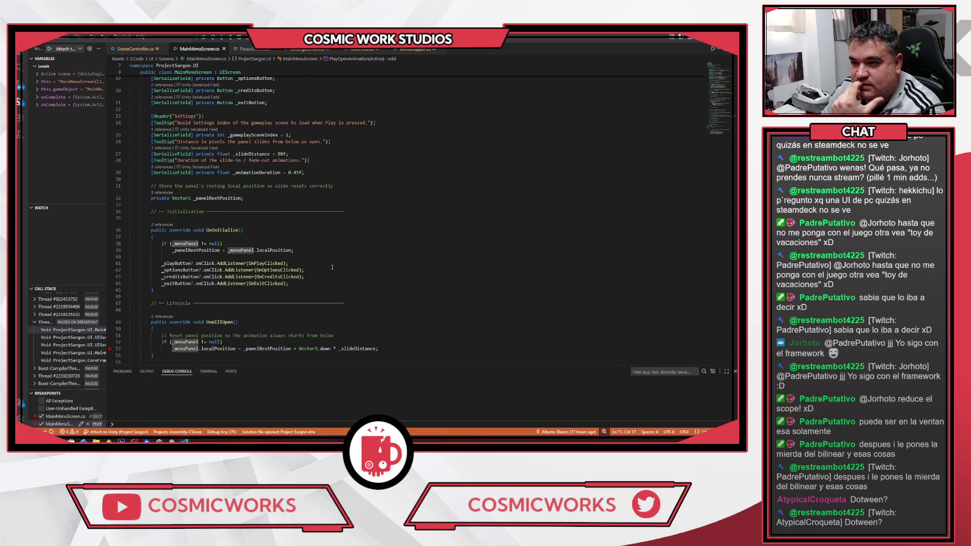
click(280, 154)
key(Return)
key(ctrl+z)
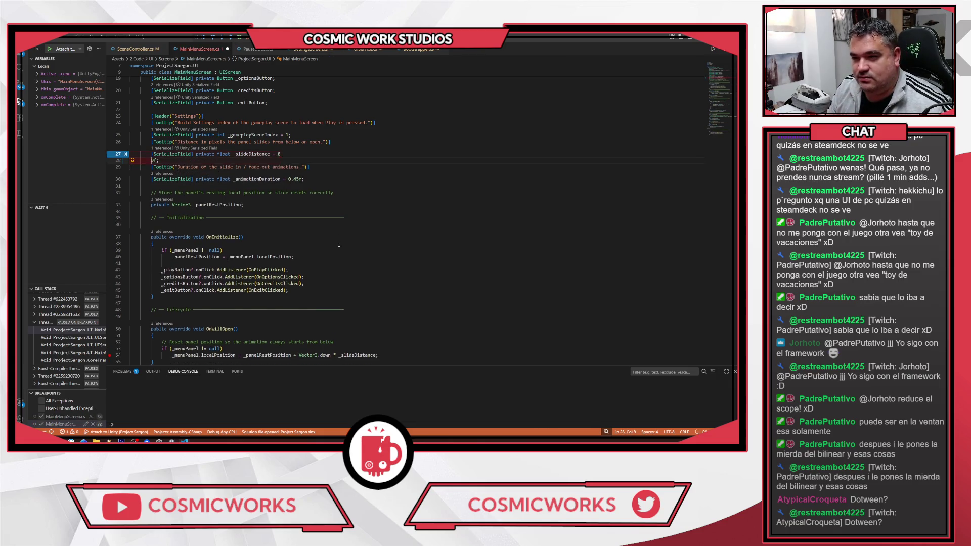
text(00f;)
scroll(331, 210, down, 10)
key(ctrl+s)
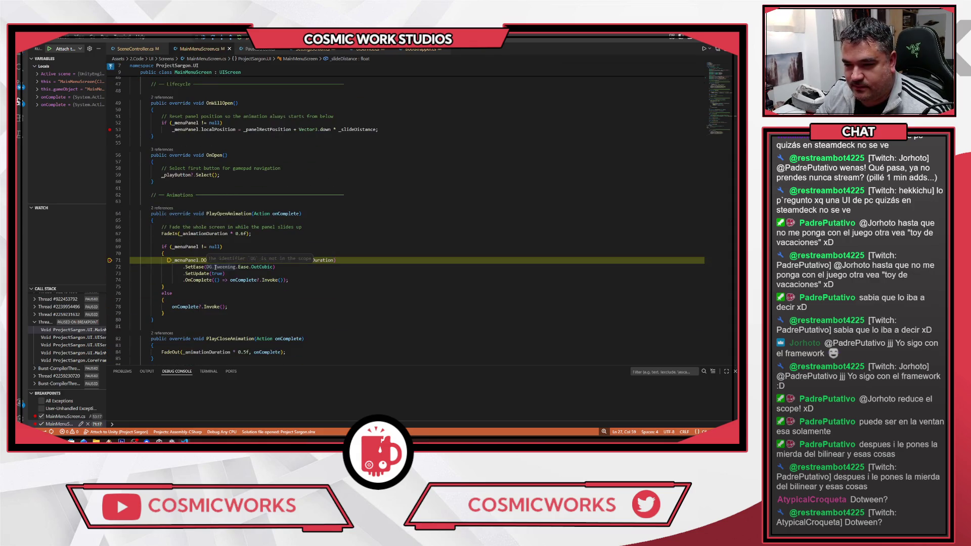
Step: Replace the line 72 OutCubic easing with Ease.OutBack and resume from the breakpoint
click(208, 267)
key(ctrl+shift+Right)
key(ctrl+shift+Right)
key(ctrl+shift+Right)
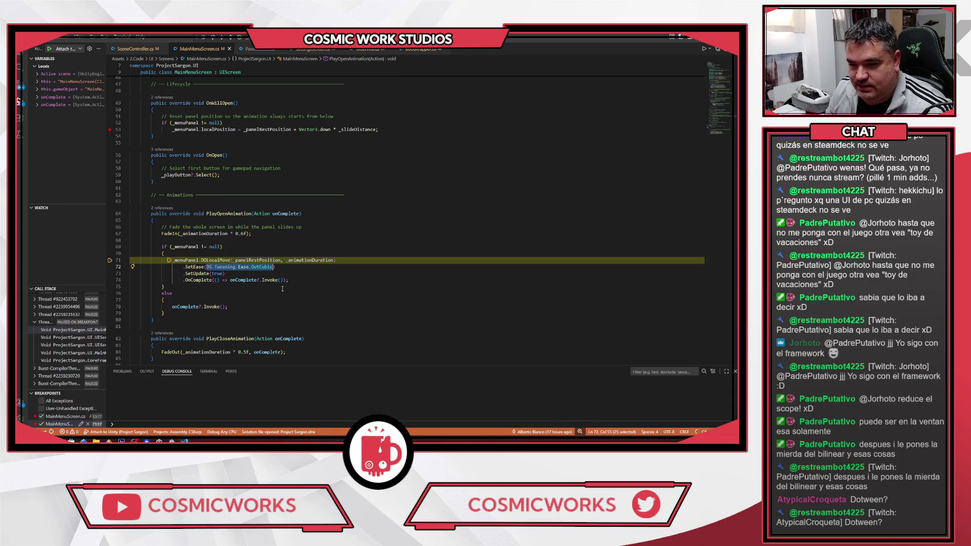
text(Ease.)
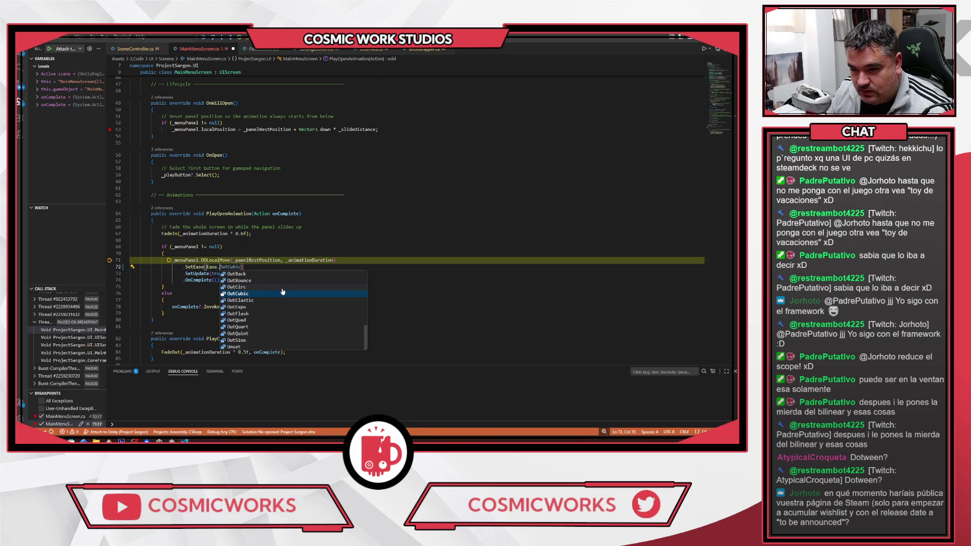
key(Up)
key(Up)
key(Up)
key(Return)
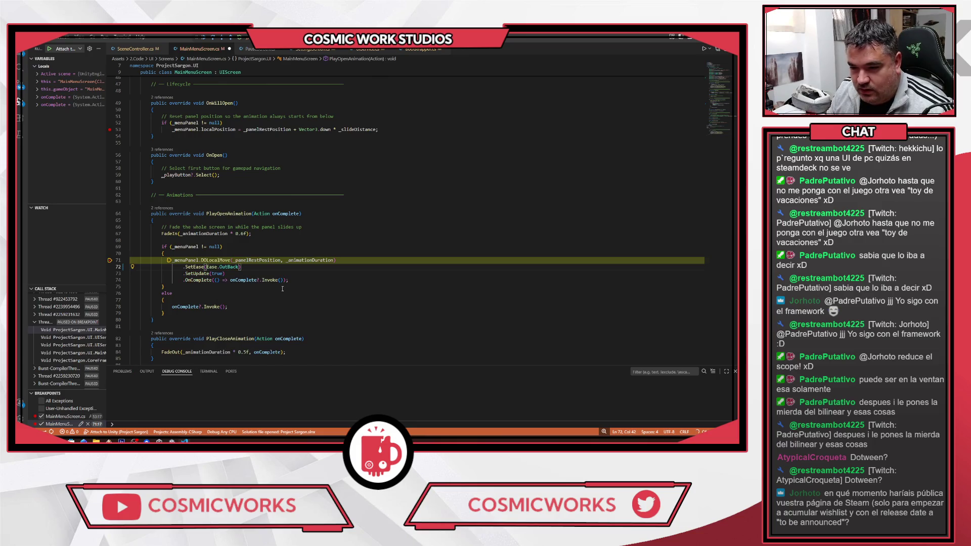
click(248, 39)
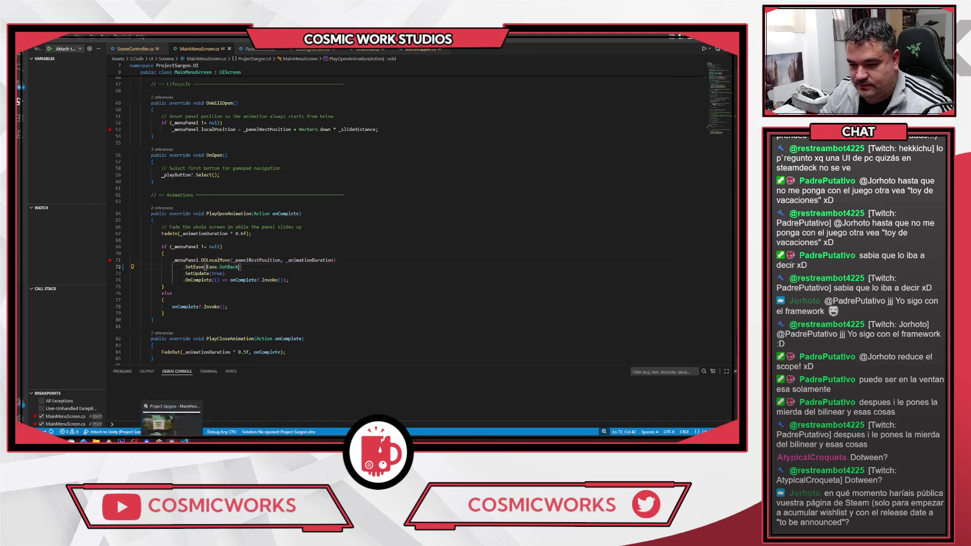
Step: Return to Unity and restart Play mode to replay the menu animation
click(172, 441)
click(369, 52)
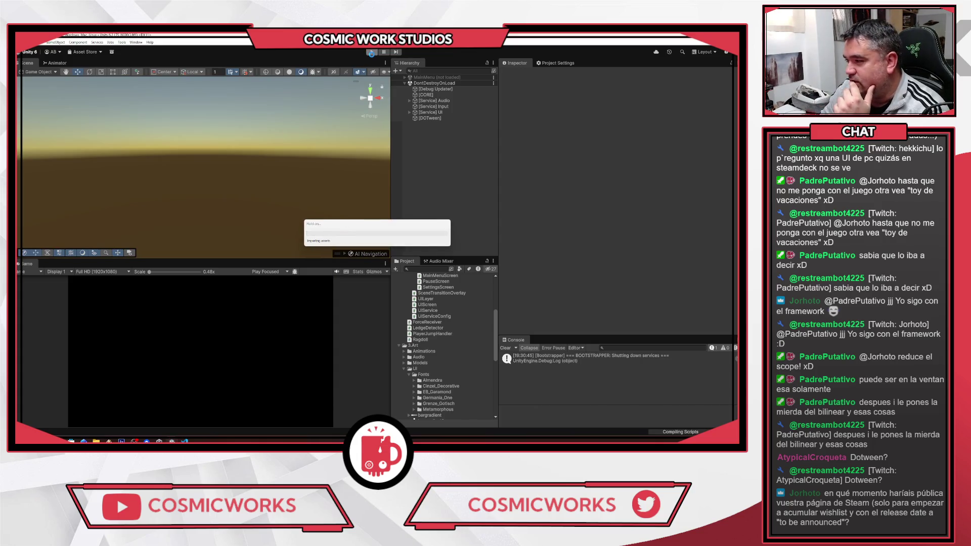
click(373, 52)
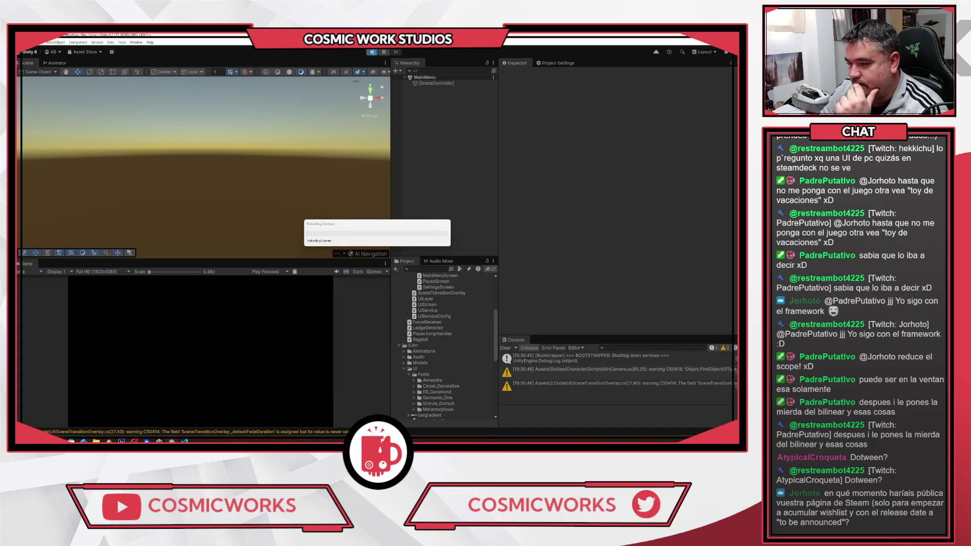
click(372, 52)
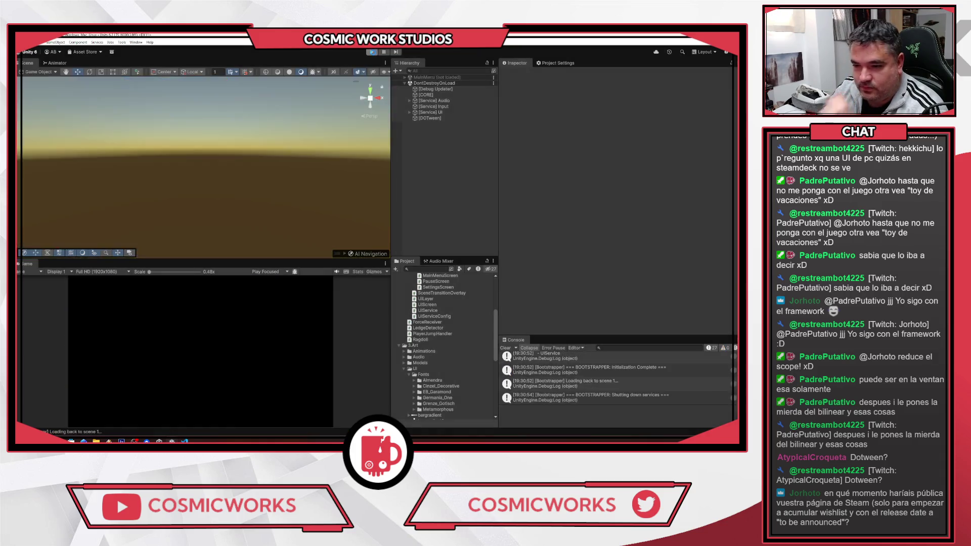
click(376, 52)
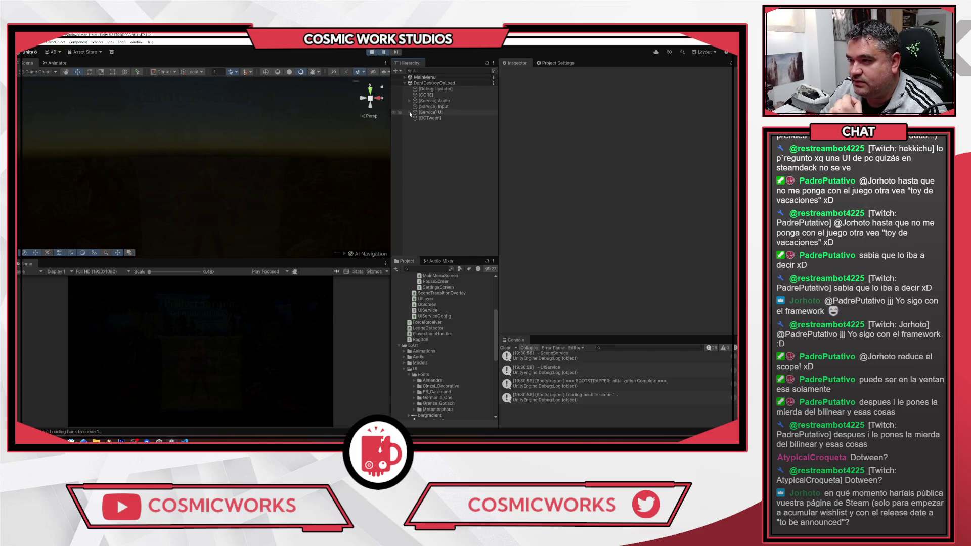
Step: Expand [Service] UI > Canvas_Screen > MainMenuScreen(Clone) and select Main Title, then Main Menu
click(409, 112)
click(415, 130)
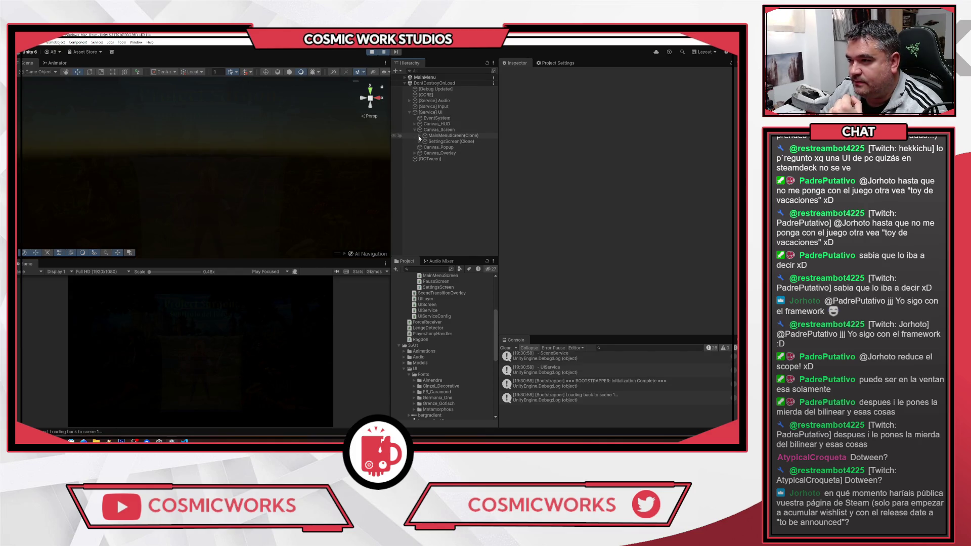
click(419, 136)
click(432, 160)
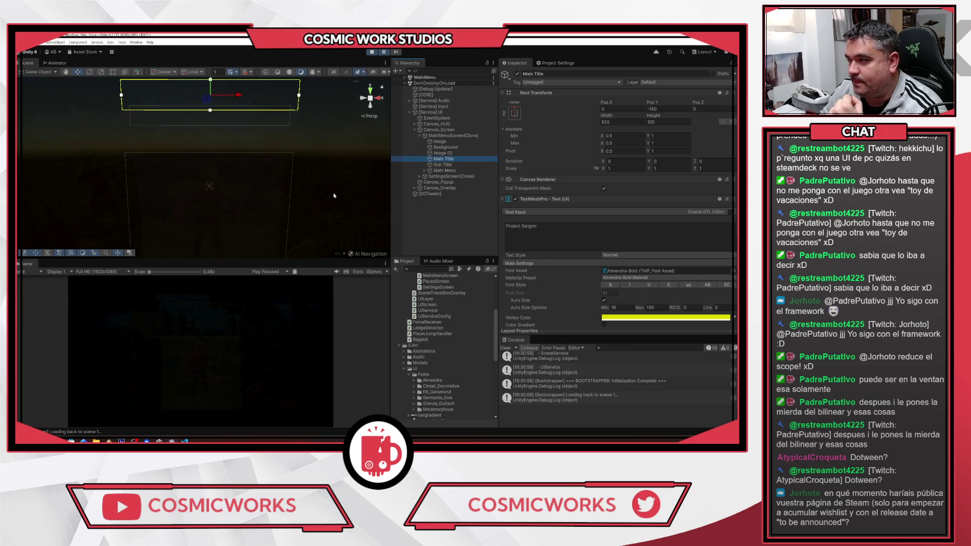
scroll(227, 162, down, 2)
click(203, 175)
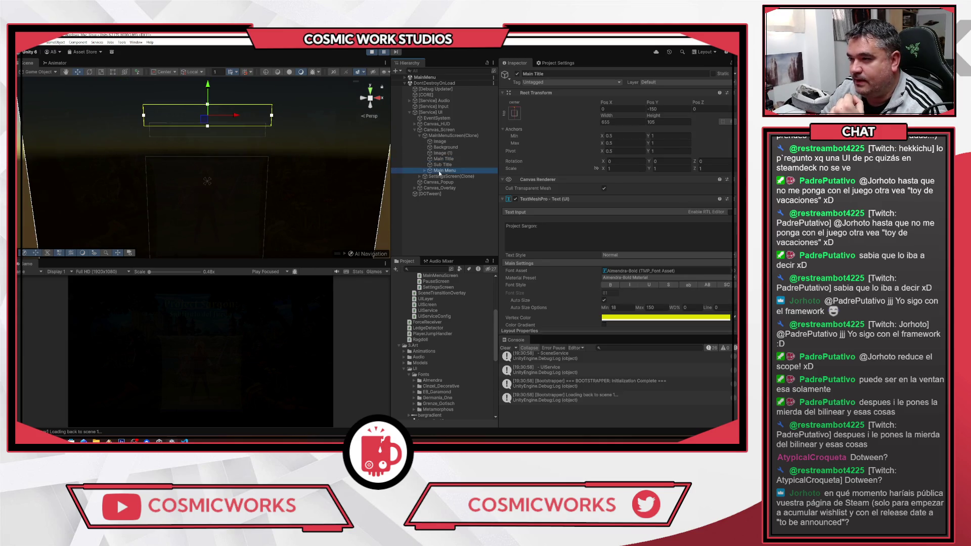
scroll(202, 175, down, 3)
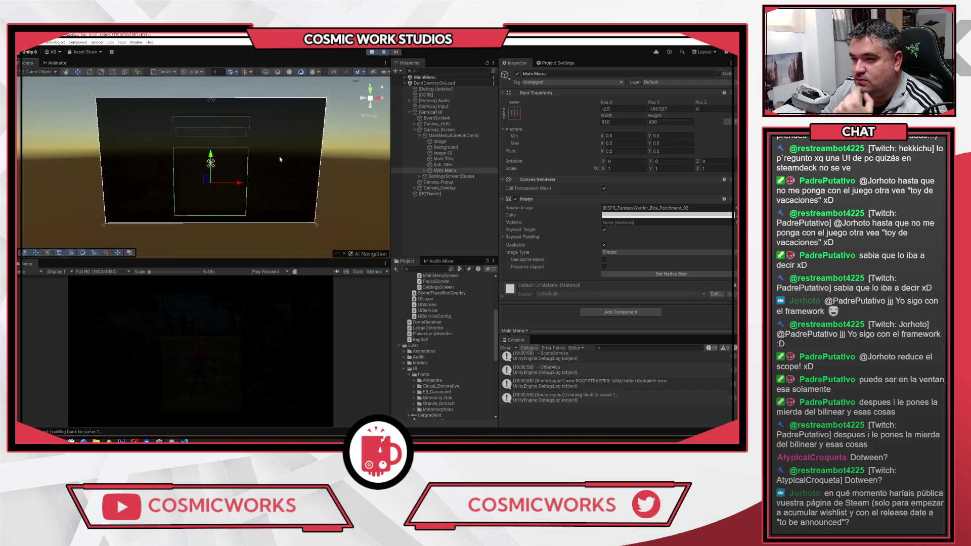
scroll(287, 168, down, 2)
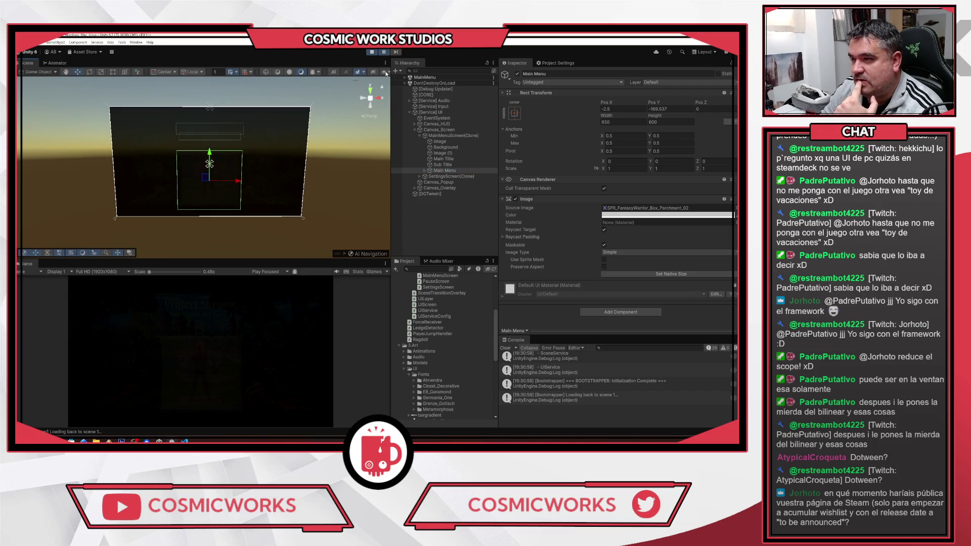
Step: Step the game forward a frame, stop Play mode, and switch back to VS Code
click(396, 53)
click(396, 53)
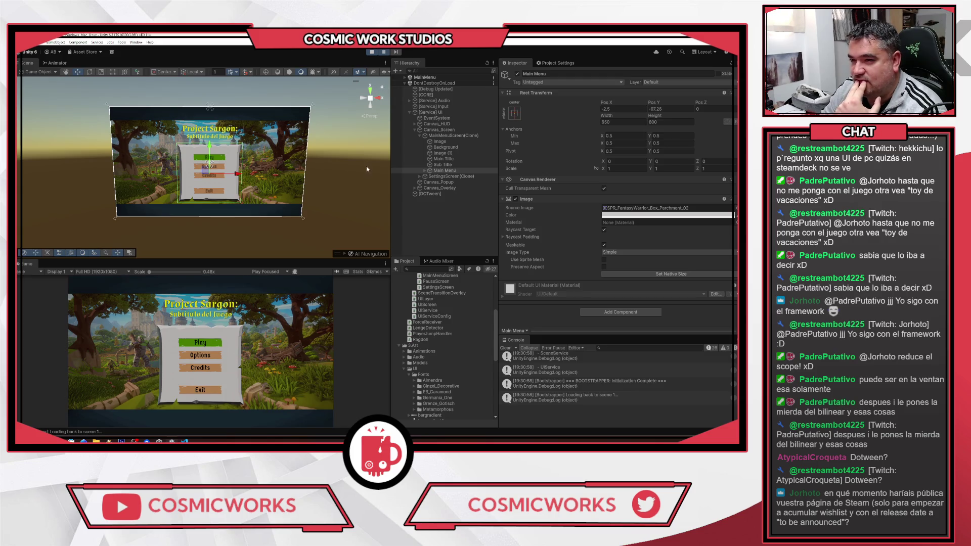
click(372, 53)
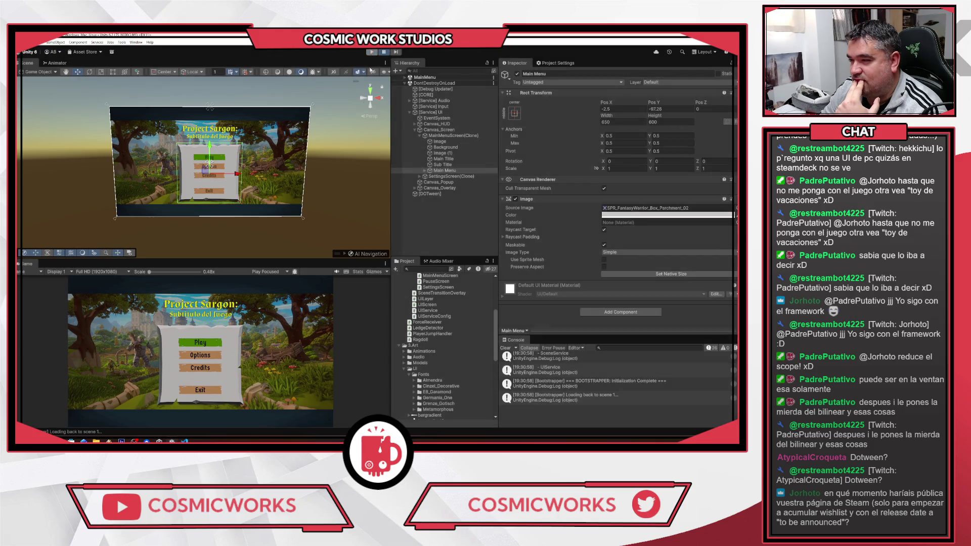
click(185, 442)
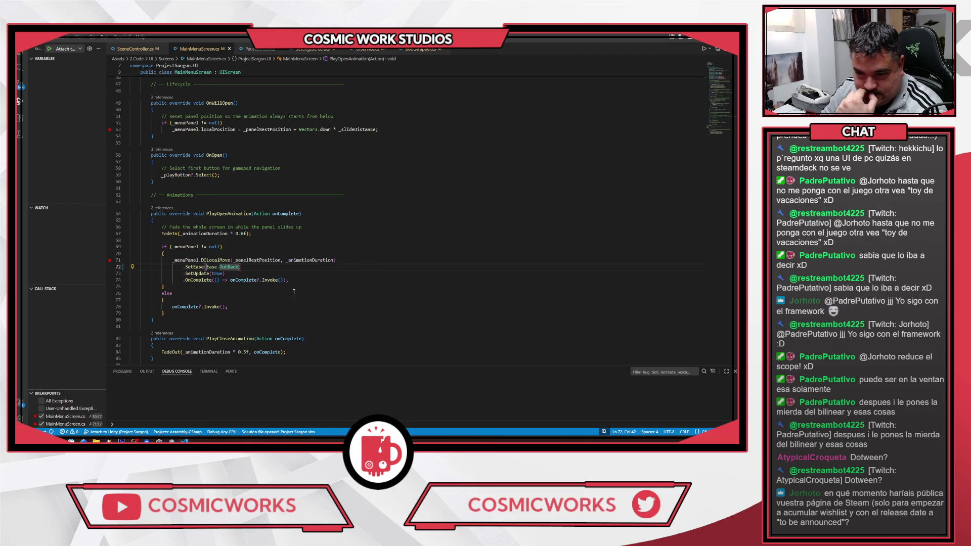
Step: Trace _animationDuration's uses, the OnWillOpen panel reset, and the line 71 DOLocalMove tween
click(303, 260)
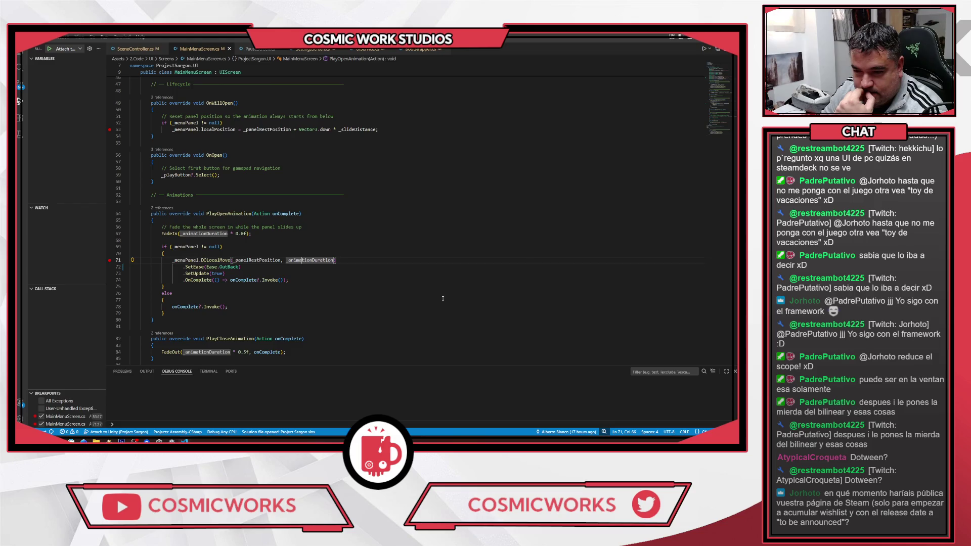
click(214, 234)
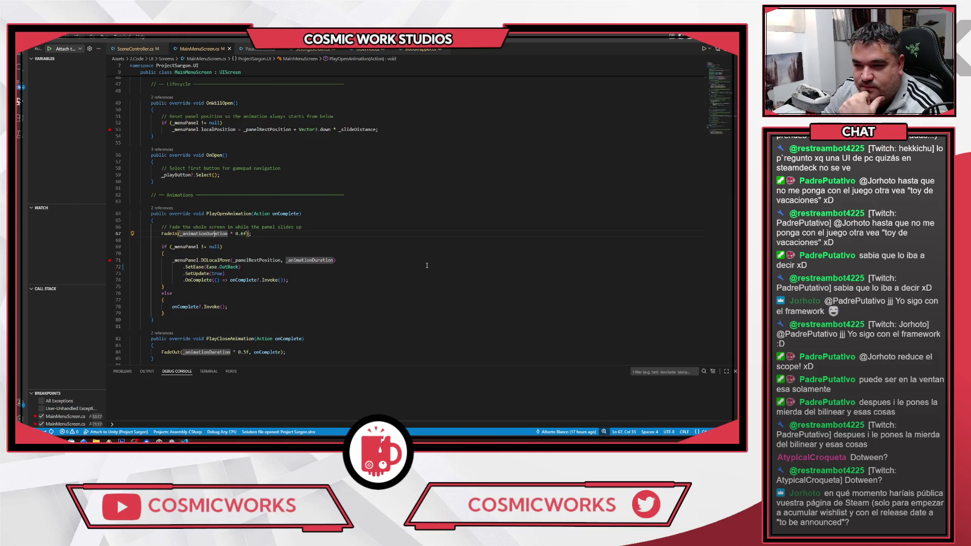
scroll(427, 266, up, 10)
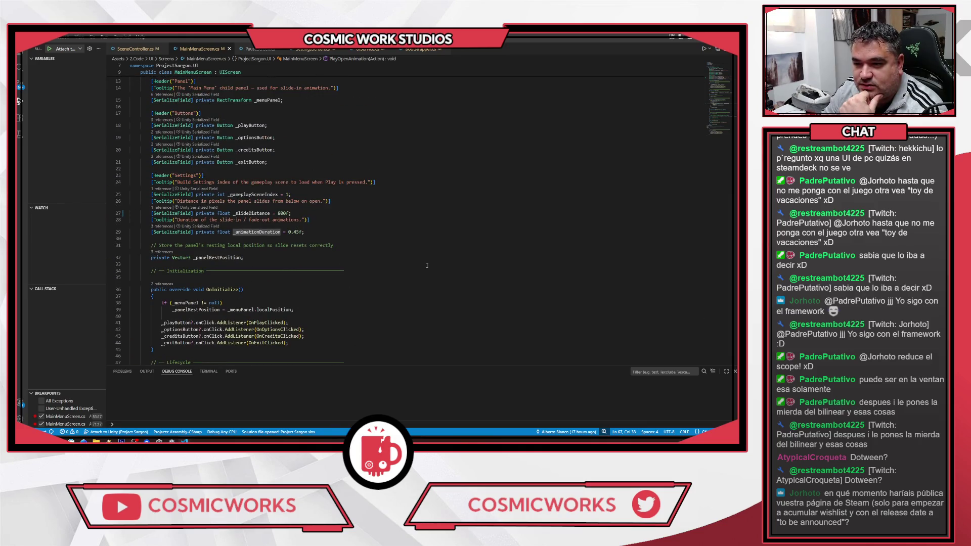
scroll(427, 266, down, 8)
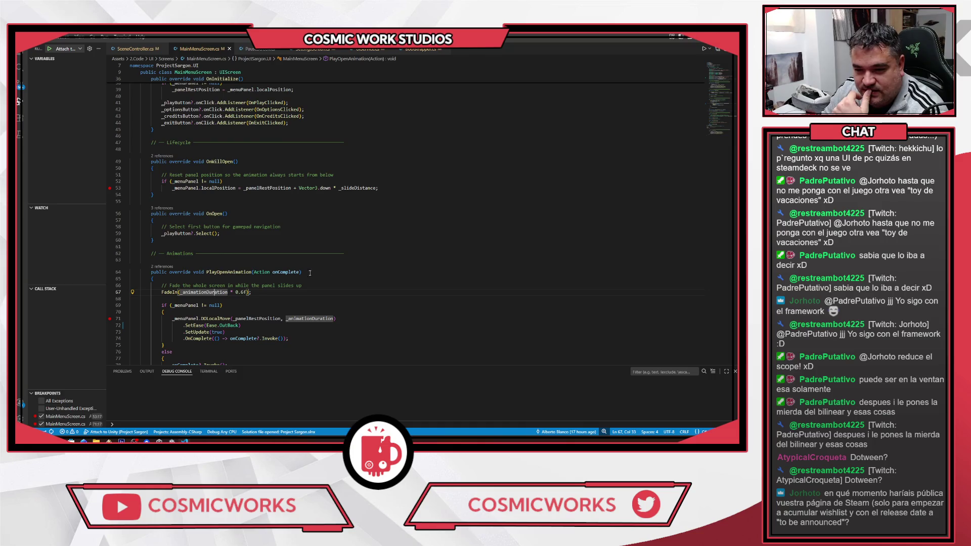
mouse_move(169, 292)
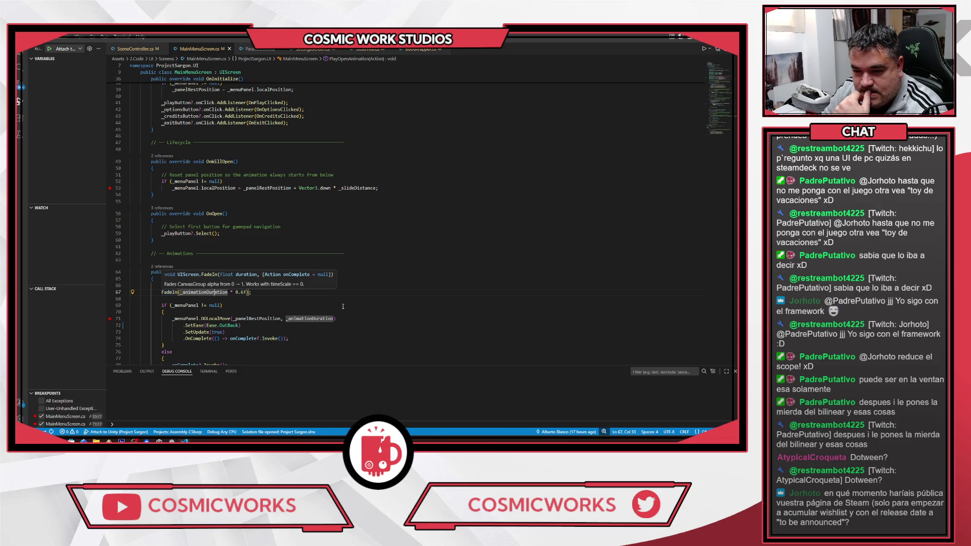
scroll(391, 311, down, 2)
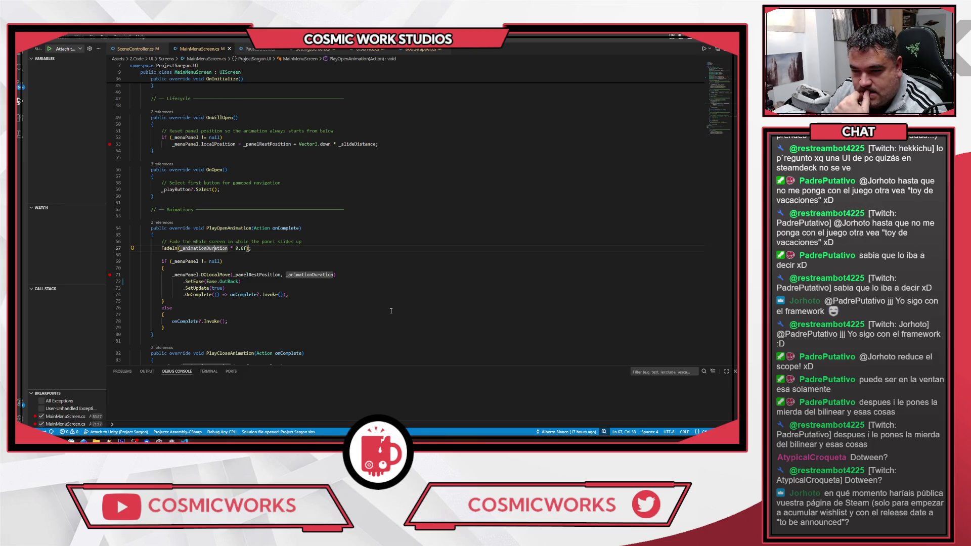
mouse_move(210, 274)
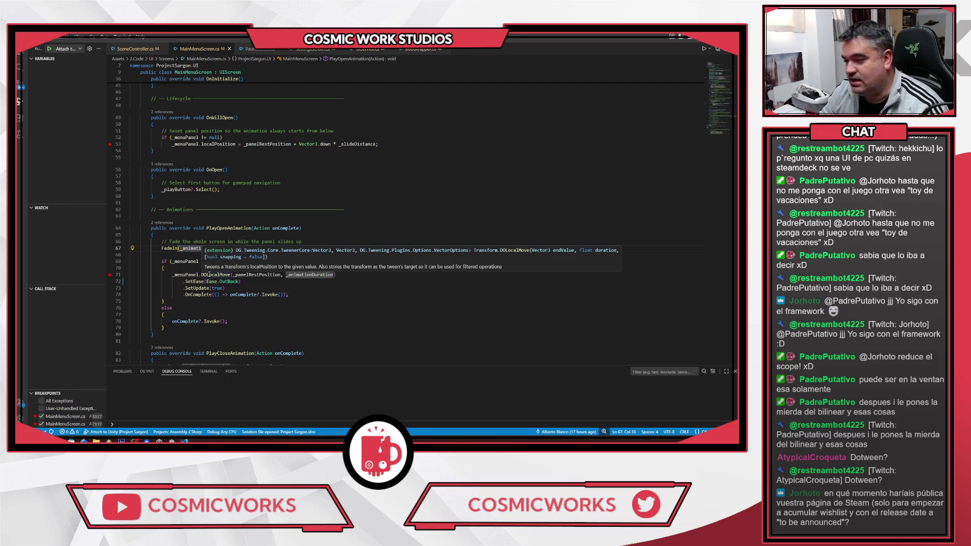
click(401, 146)
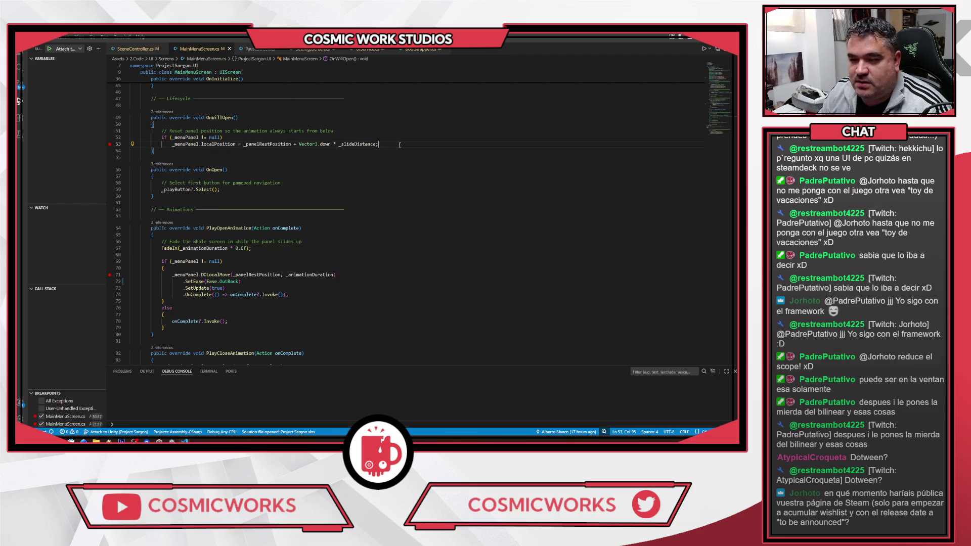
click(218, 275)
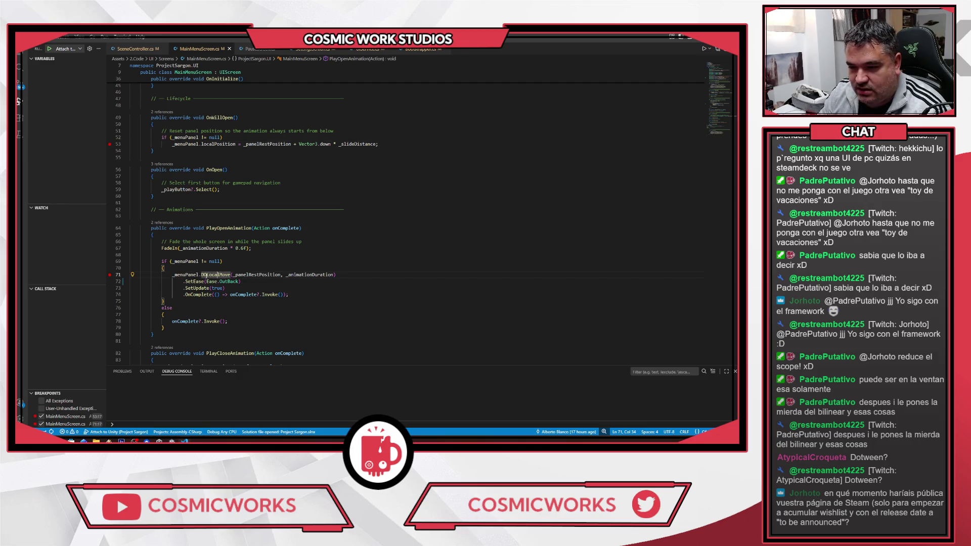
mouse_move(212, 275)
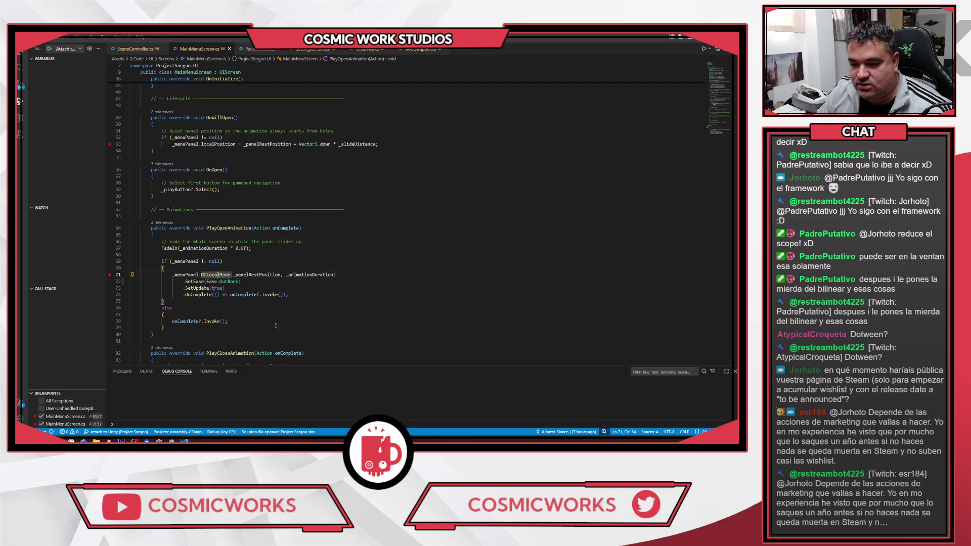
key(alt+Tab)
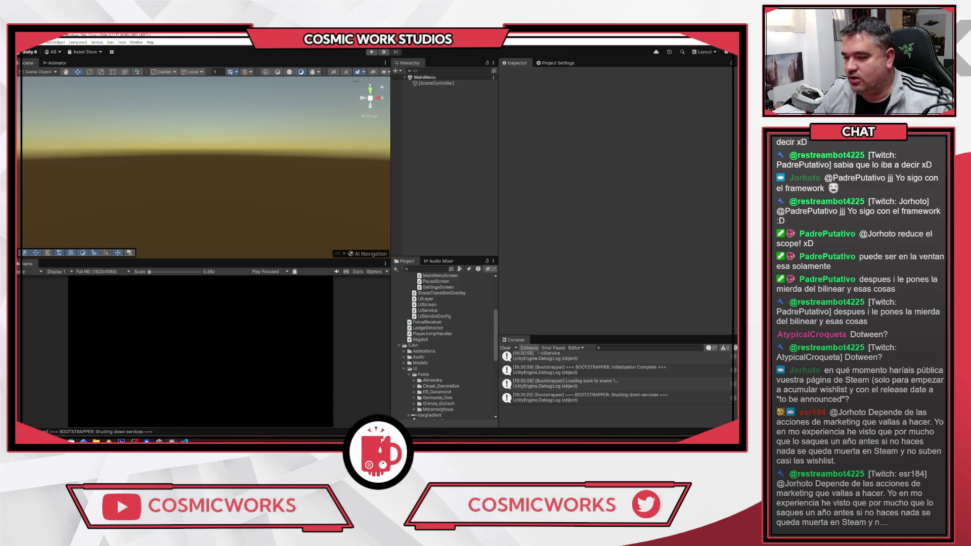
Step: Open the MainMenuScreen prefab, drag the Main Menu panel below the canvas, and save
scroll(439, 368, down, 5)
double_click(436, 375)
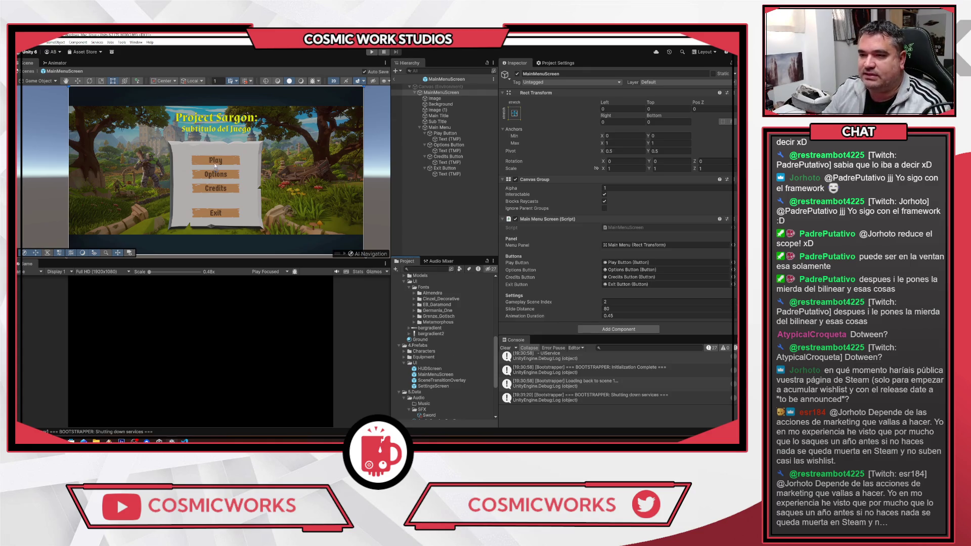
scroll(215, 162, down, 2)
click(439, 127)
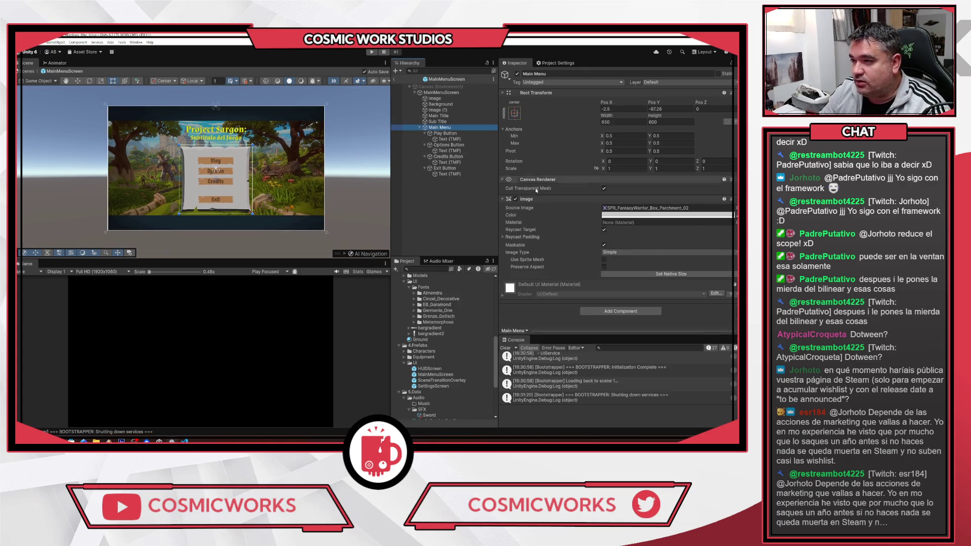
click(230, 163)
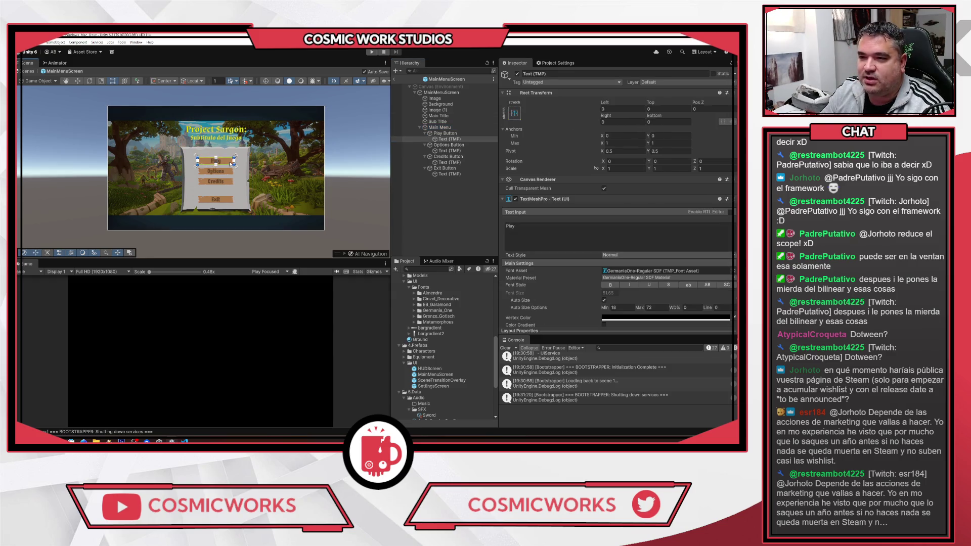
click(437, 128)
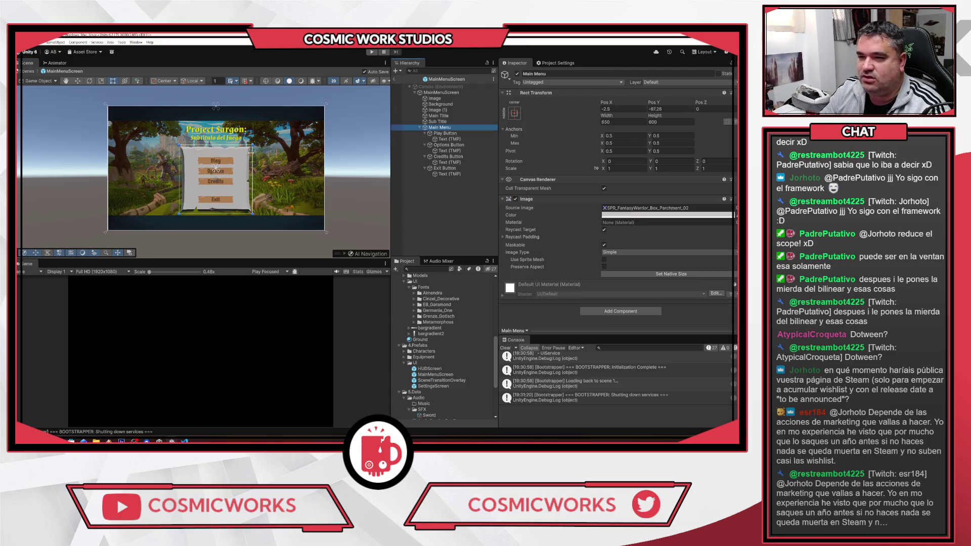
mouse_move(239, 160)
mouse_down()
mouse_move(243, 247)
mouse_move(257, 171)
mouse_up()
key(ctrl+s)
Step: Try the panel above the title, undo, then move it back with Pos Y -97.26
scroll(243, 246, down, 2)
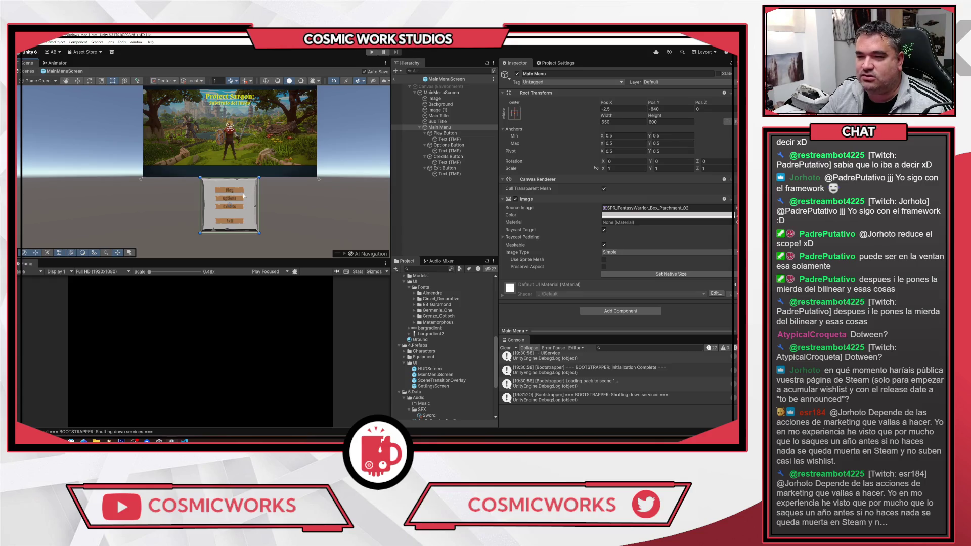
scroll(257, 114, up, 1)
drag(318, 134, 299, 147)
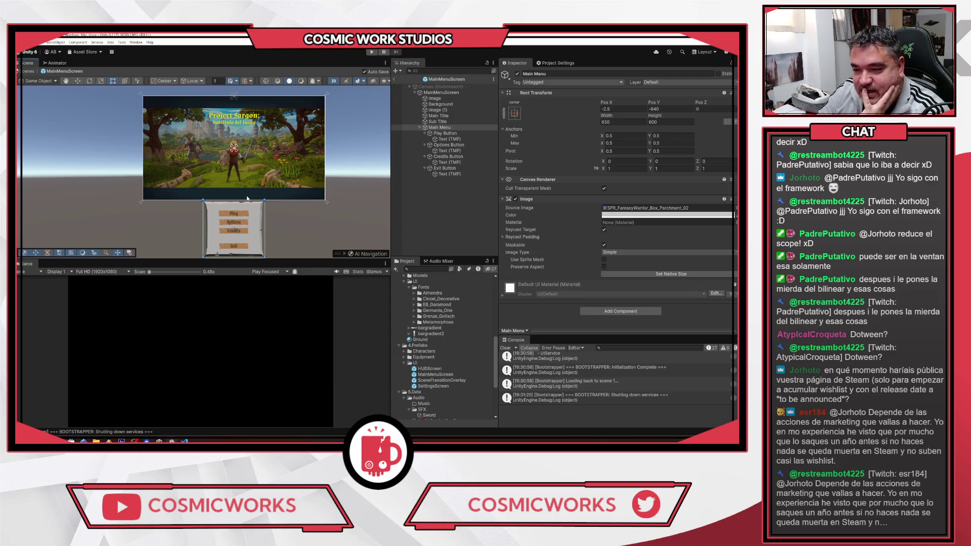
drag(244, 226, 242, 85)
scroll(262, 163, up, 1)
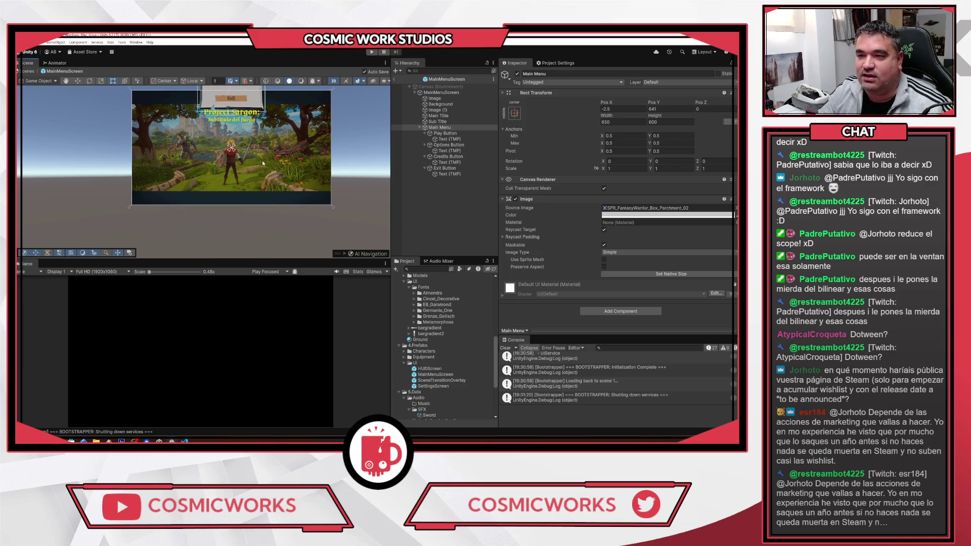
drag(276, 120, 285, 188)
drag(249, 143, 250, 121)
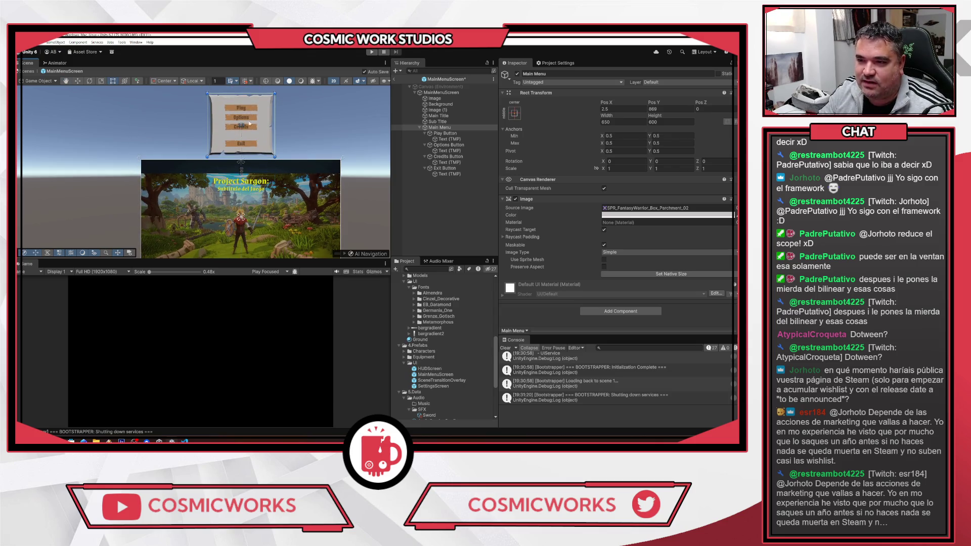
key(ctrl+z)
key(ctrl+z)
scroll(278, 129, down, 2)
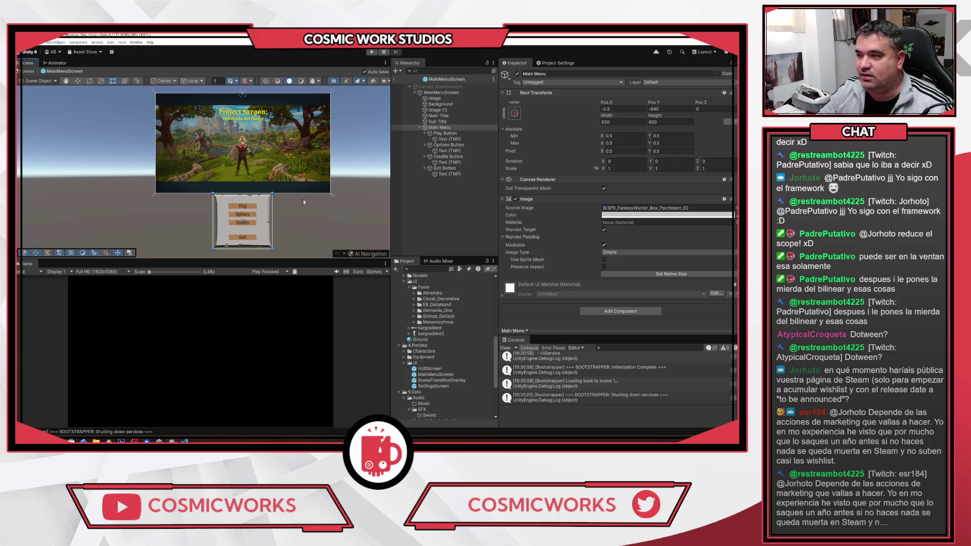
drag(234, 208, 234, 136)
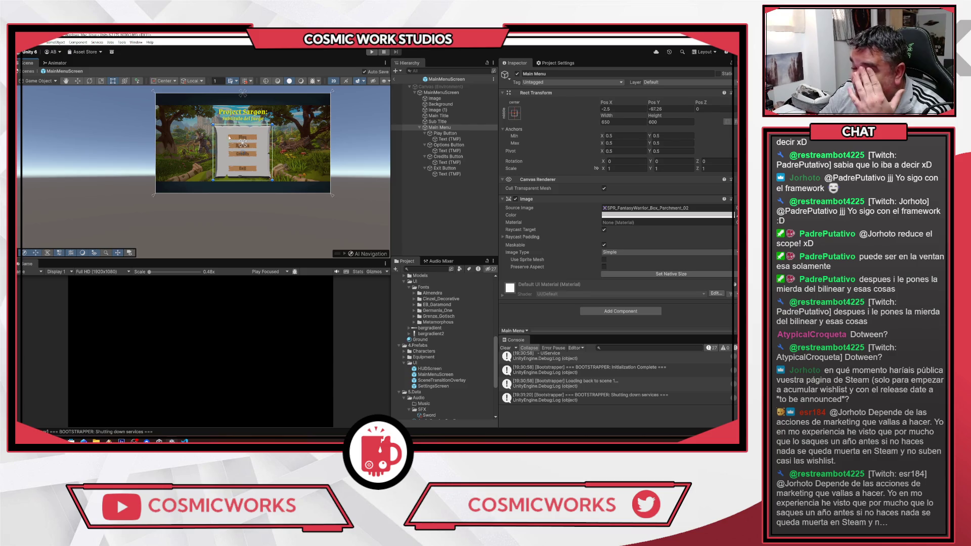
click(672, 108)
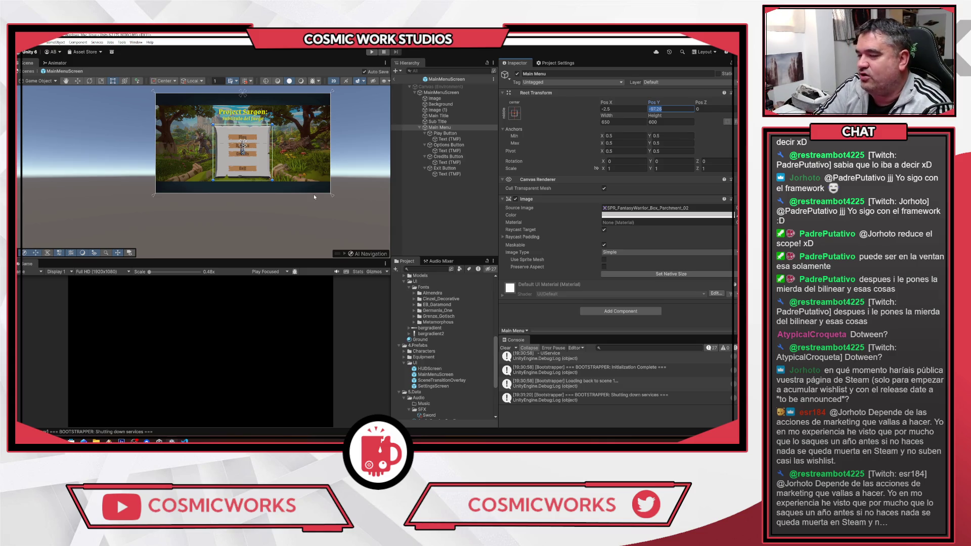
scroll(314, 195, up, 4)
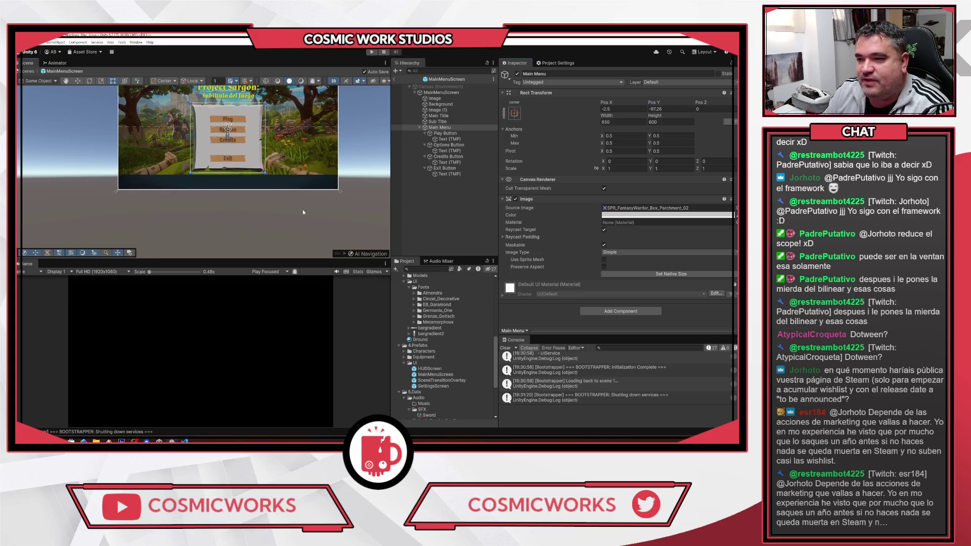
scroll(332, 203, up, 1)
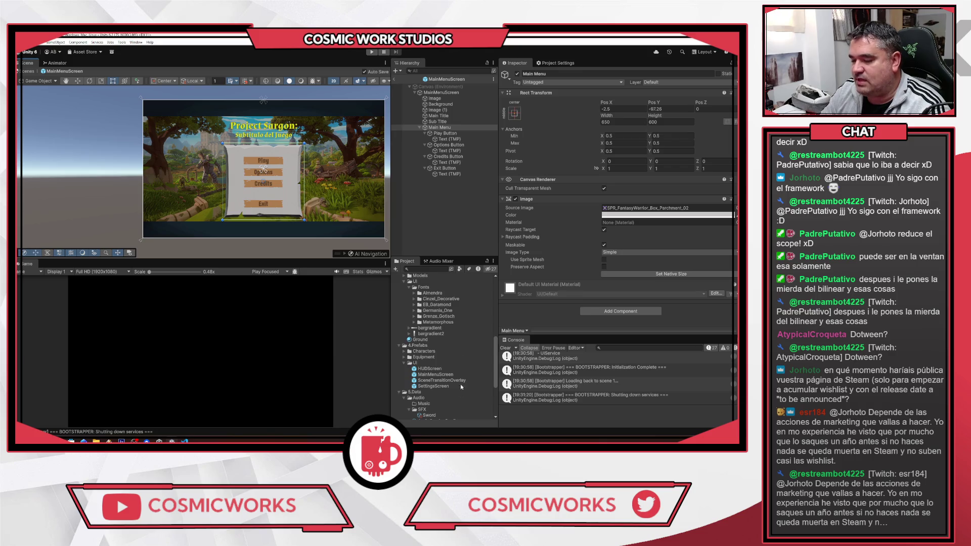
Step: Open the HUDScreen prefab and select the Health slider
double_click(430, 370)
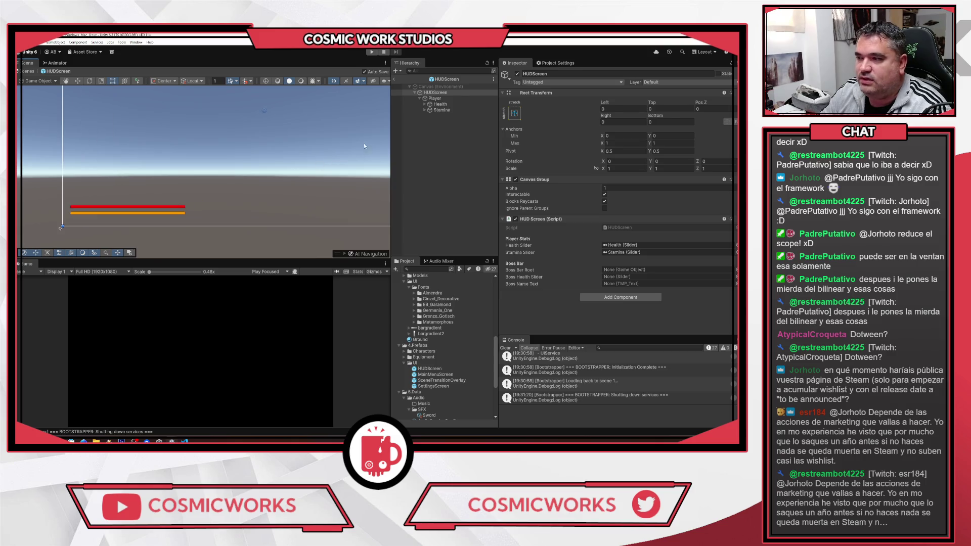
click(440, 105)
drag(320, 131, 356, 128)
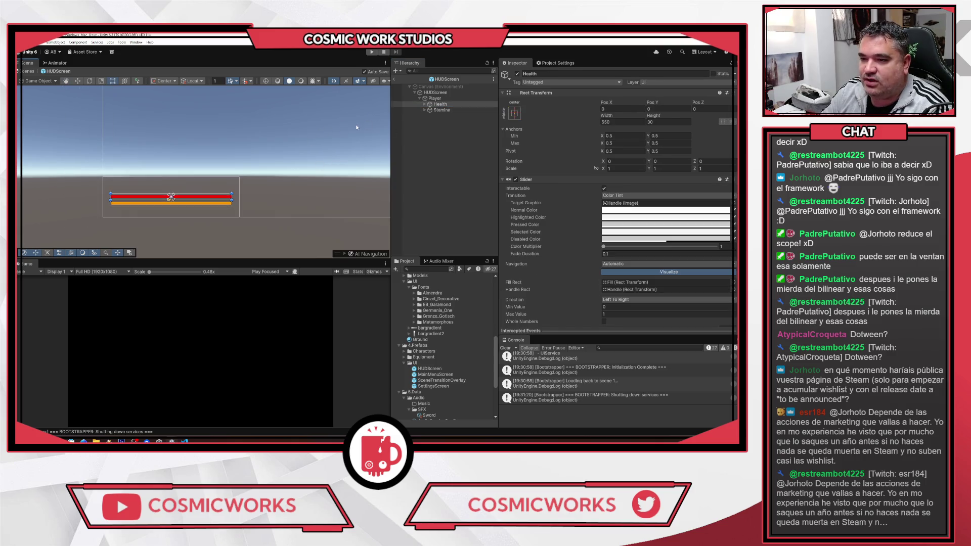
scroll(666, 252, down, 3)
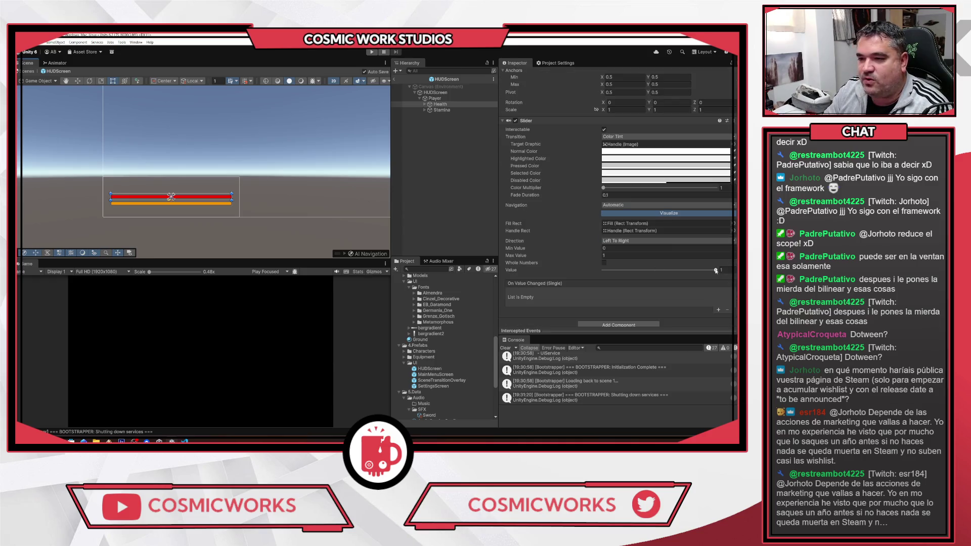
Step: Drag Health's value through 0.863, 0.644, 0.746 back to 1, select Stamina, and clear the Console
drag(716, 272, 700, 271)
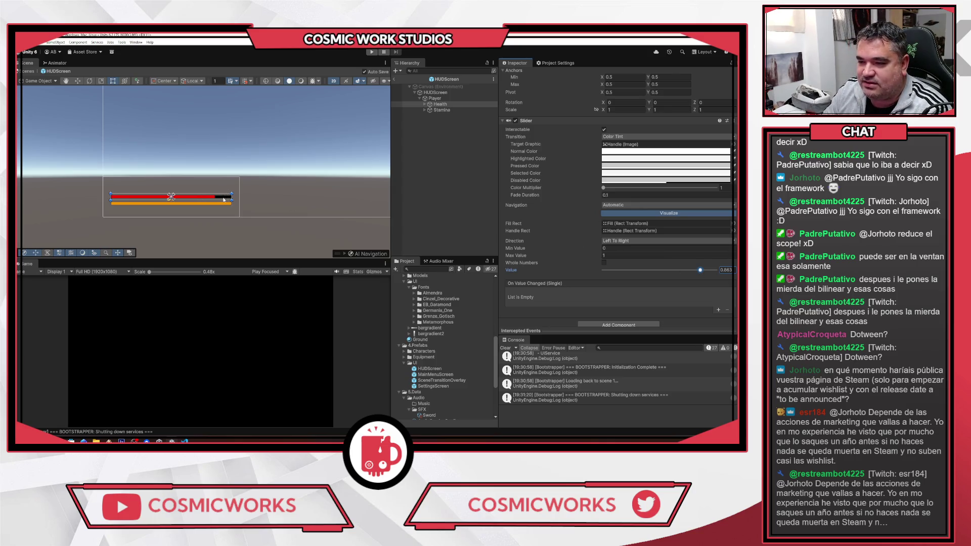
drag(702, 273, 676, 272)
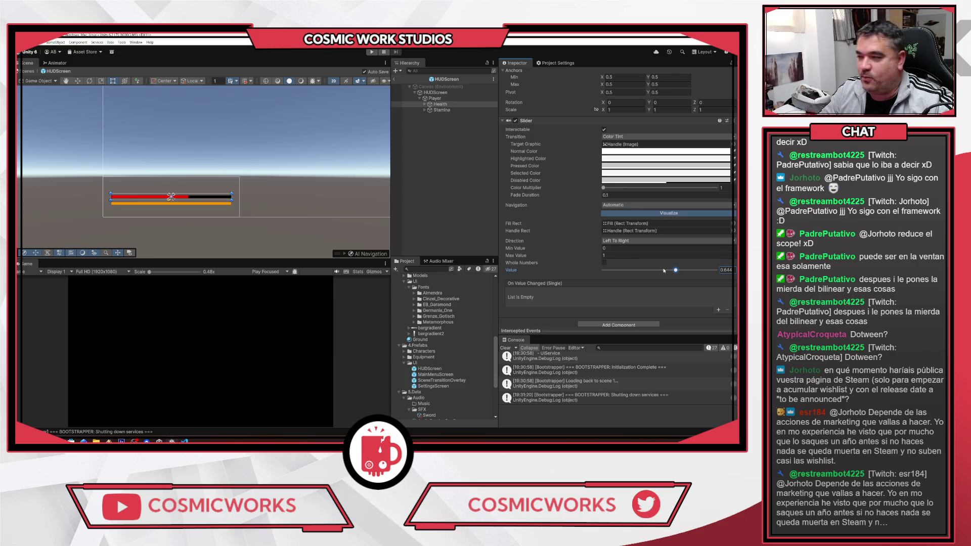
drag(661, 270, 672, 270)
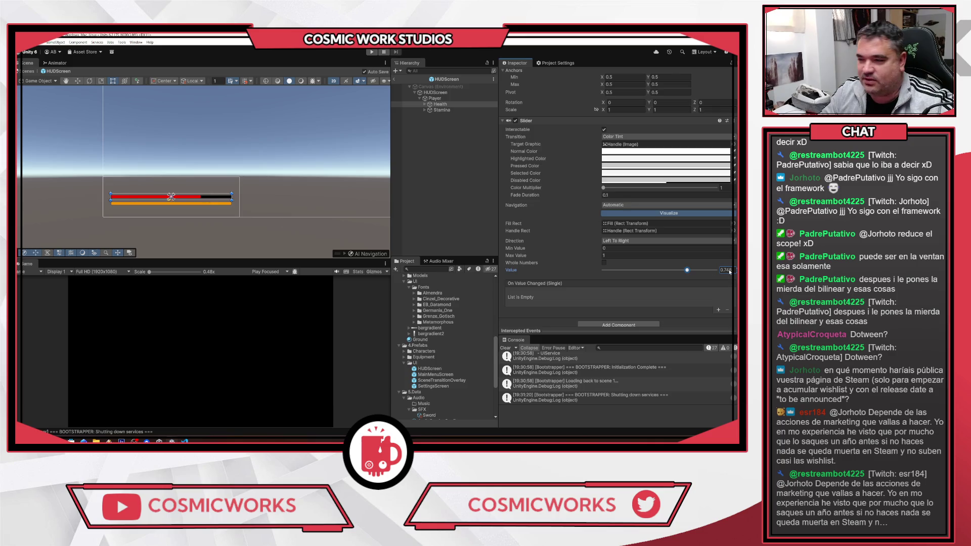
drag(687, 271, 724, 270)
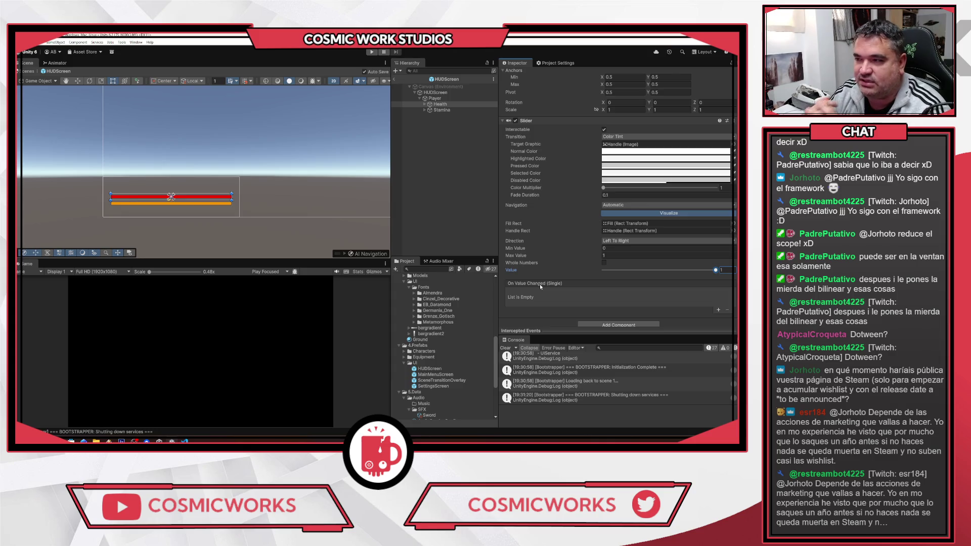
click(462, 110)
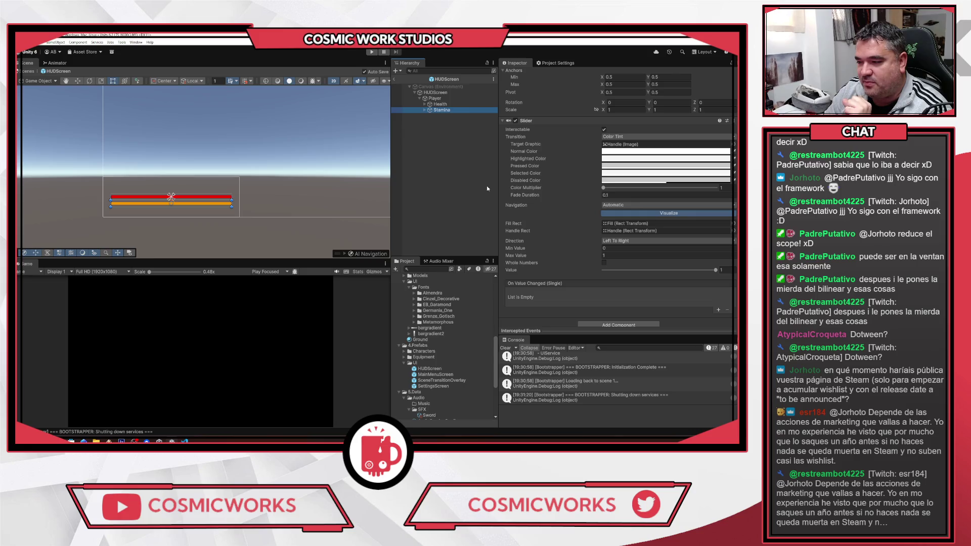
click(506, 348)
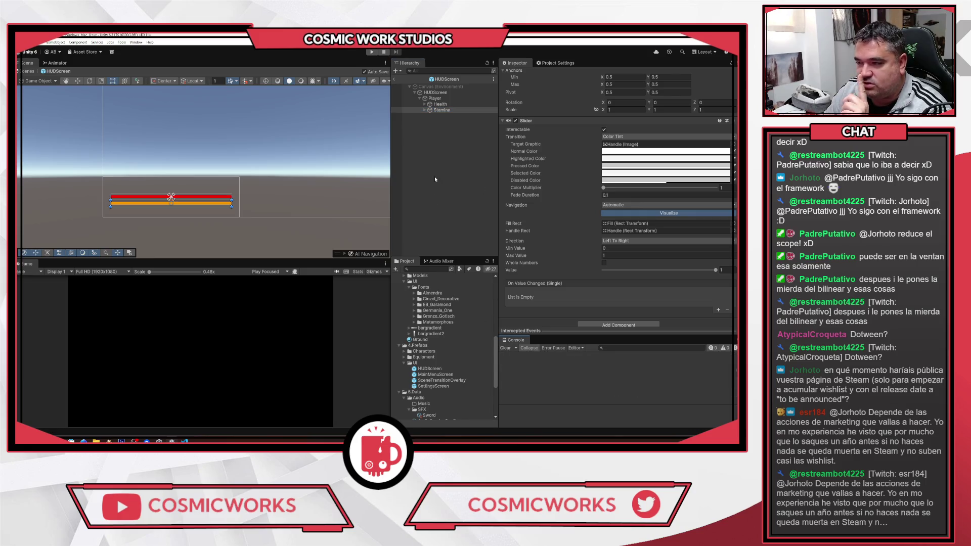